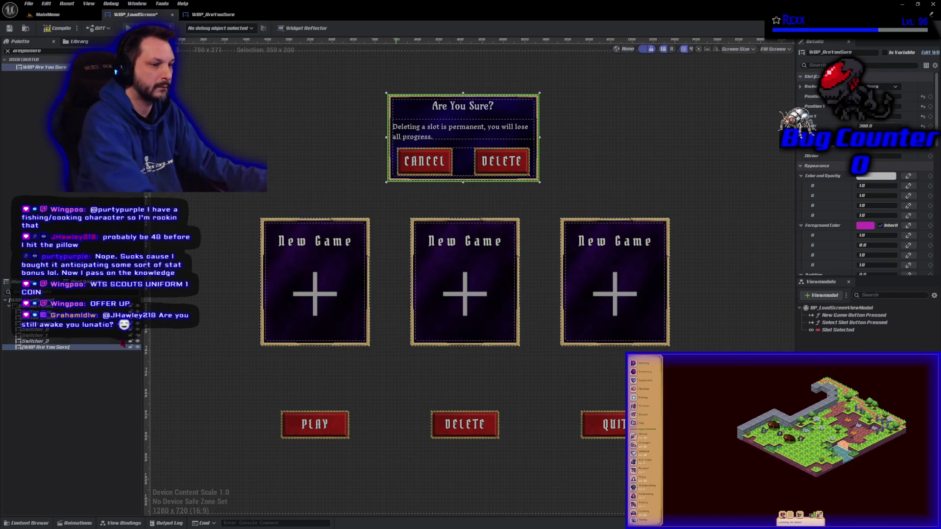
- Delete the WBP Are You Sure widget from WBP_LoadScreen's hierarchy, compile and save, and show the Graph
{"action": "left_click", "coordinate": [64, 357]}
{"action": "left_click", "coordinate": [64, 347]}
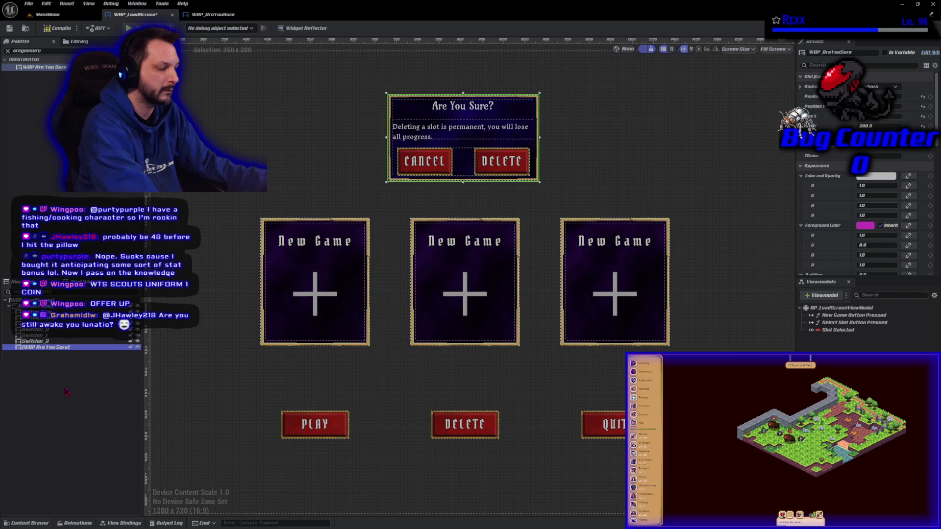
{"action": "key", "text": "Delete"}
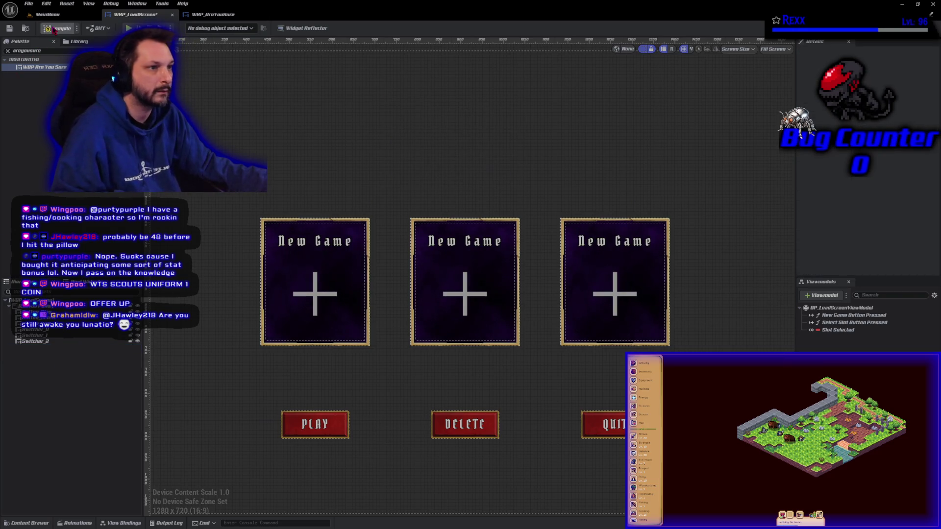
{"action": "left_click", "coordinate": [10, 28]}
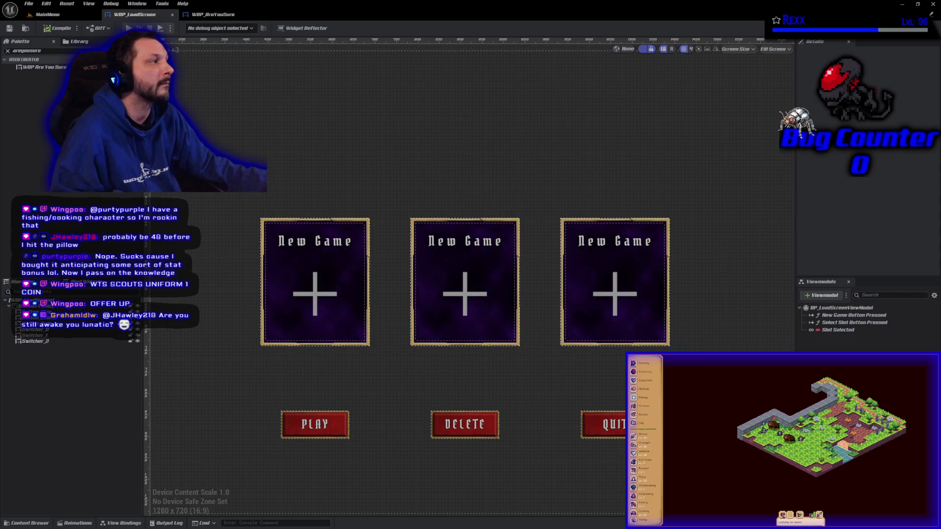
{"action": "left_click", "coordinate": [922, 28]}
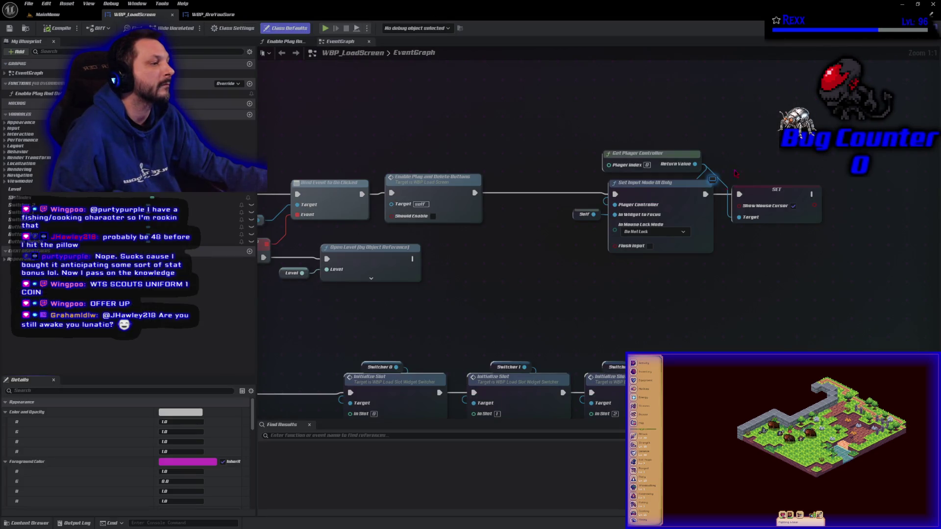
- Zoom out the Event Graph, view the shared Gyazo screenshot in Chrome, then close the browser window
{"action": "scroll", "coordinate": [533, 333], "scroll_direction": "down", "scroll_amount": 4}
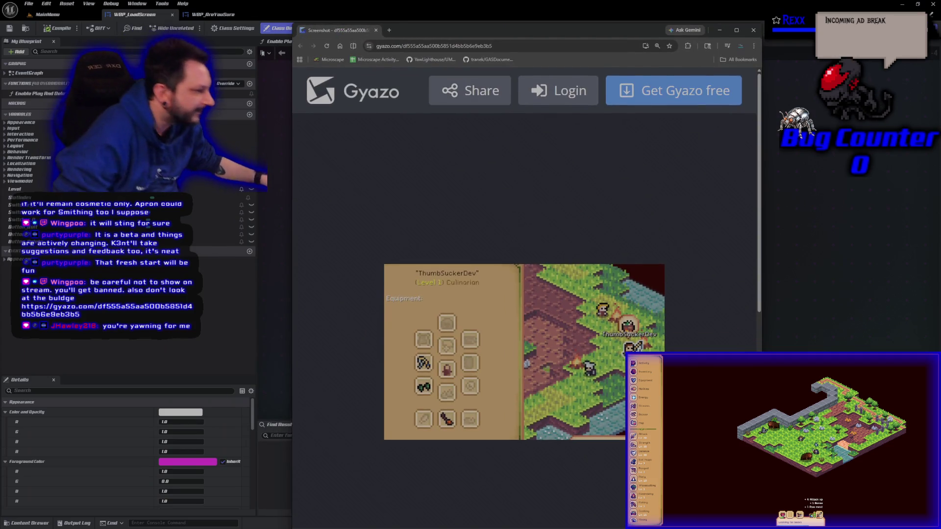
{"action": "key", "text": "ctrl+w"}
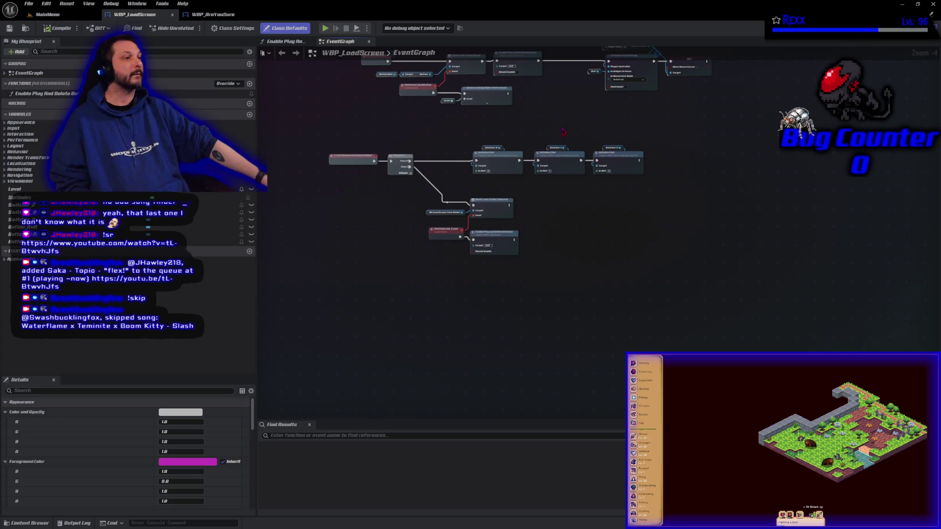
{"action": "scroll", "coordinate": [562, 132], "scroll_direction": "up", "scroll_amount": 4}
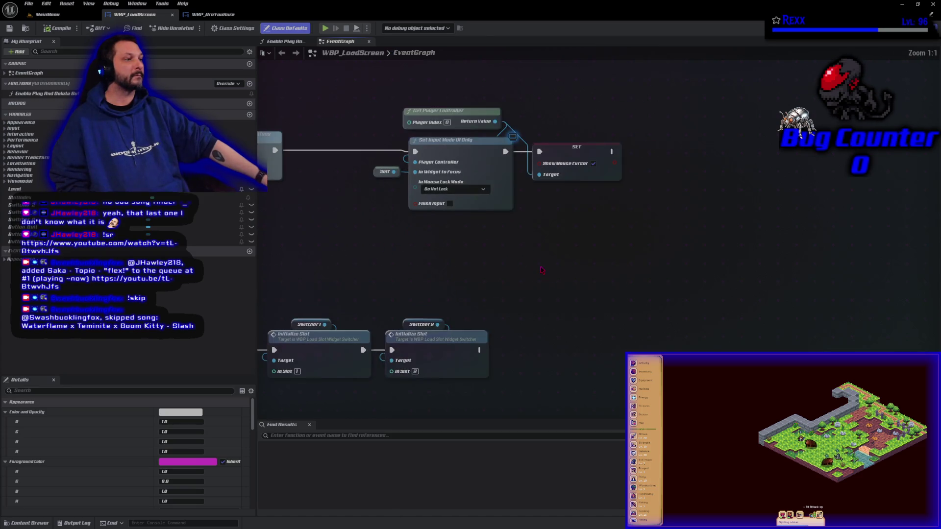
{"action": "left_click_drag", "start_coordinate": [542, 270], "coordinate": [485, 332]}
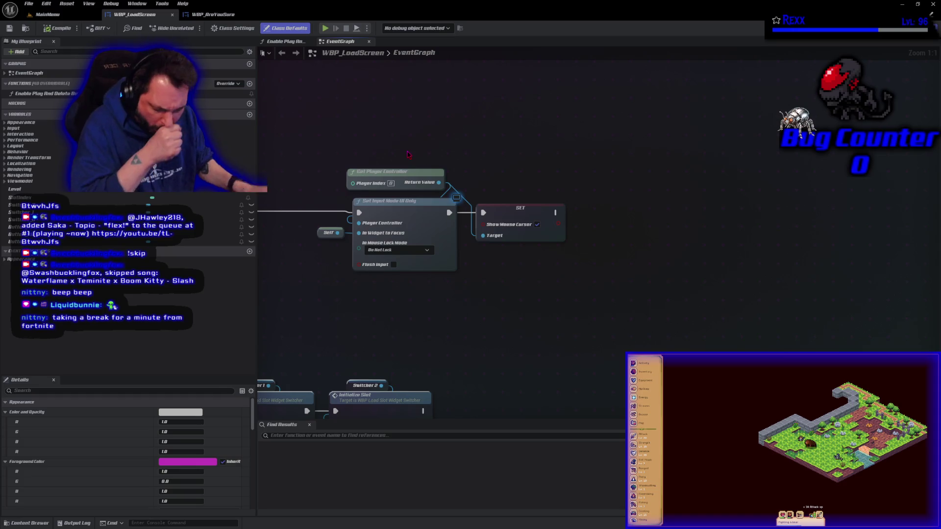
{"action": "scroll", "coordinate": [505, 319], "scroll_direction": "down", "scroll_amount": 4}
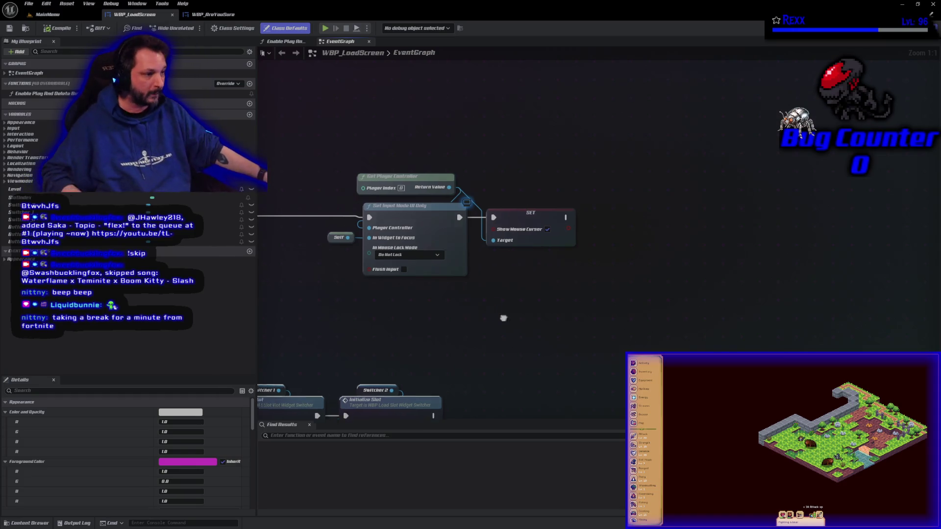
- Move the lower node group further down the graph and drag Event Construct to the left
{"action": "left_click_drag", "start_coordinate": [443, 180], "coordinate": [428, 232]}
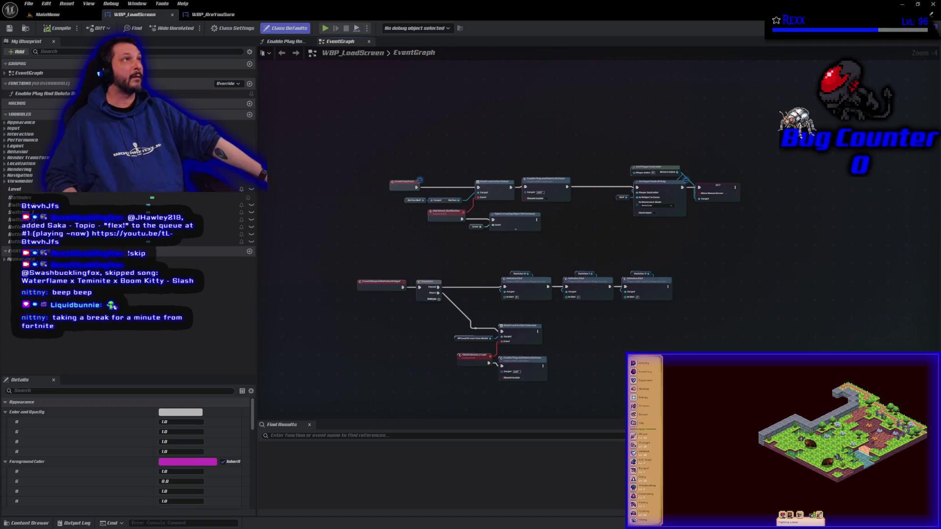
{"action": "scroll", "coordinate": [527, 182], "scroll_direction": "up", "scroll_amount": 3}
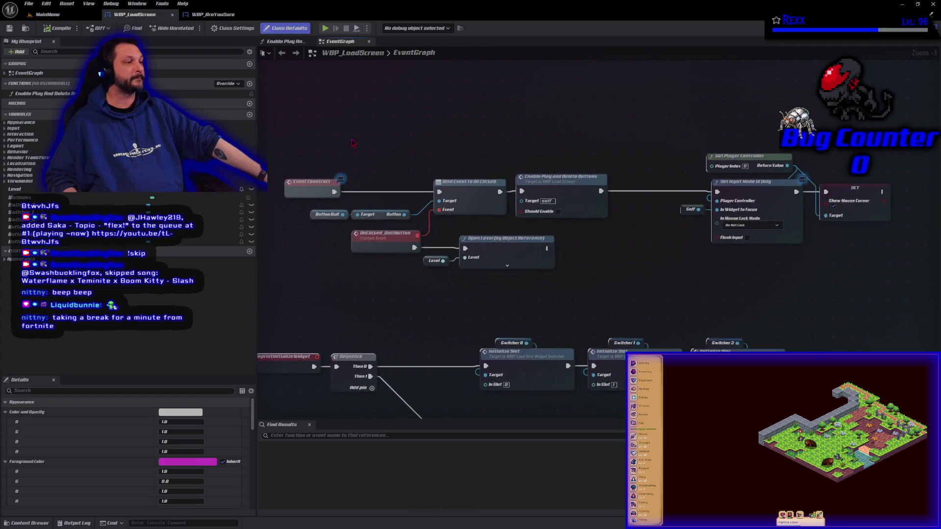
{"action": "scroll", "coordinate": [352, 143], "scroll_direction": "down", "scroll_amount": 4}
{"action": "mouse_move", "coordinate": [305, 216]}
{"action": "left_mouse_down"}
{"action": "mouse_move", "coordinate": [609, 347]}
{"action": "mouse_move", "coordinate": [520, 346]}
{"action": "left_mouse_up"}
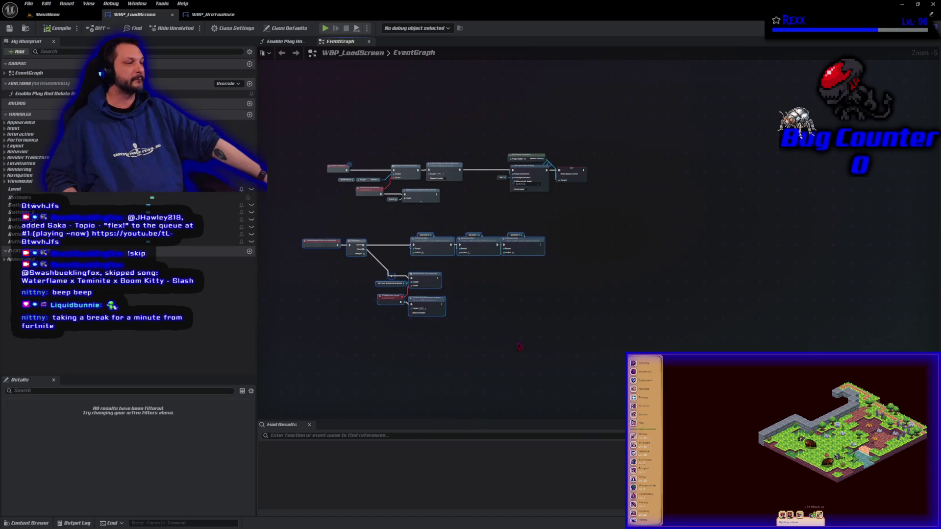
{"action": "left_click_drag", "start_coordinate": [317, 247], "coordinate": [328, 360]}
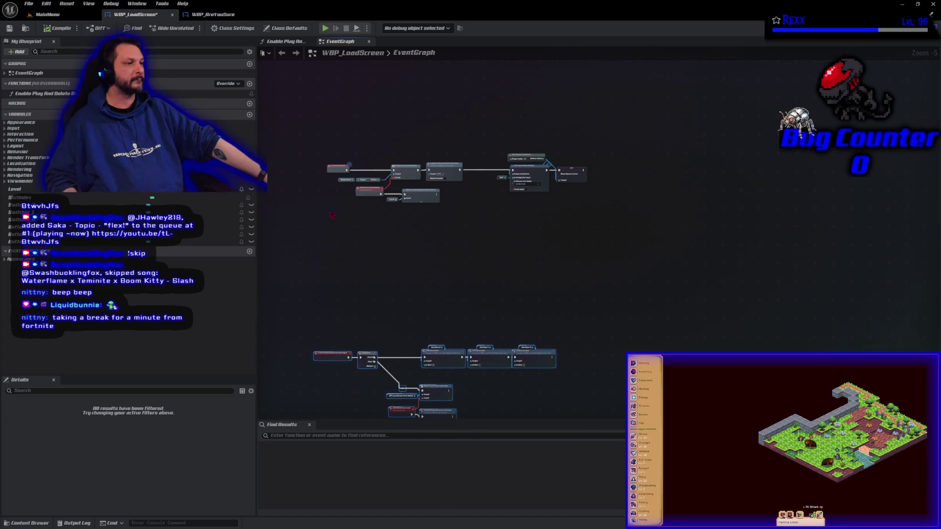
{"action": "mouse_move", "coordinate": [338, 170]}
{"action": "left_mouse_down"}
{"action": "mouse_move", "coordinate": [314, 173]}
{"action": "mouse_move", "coordinate": [365, 182]}
{"action": "left_mouse_up"}
- Add a Sequence node after Event Construct and line the two nodes up
{"action": "type", "text": "sequence"}
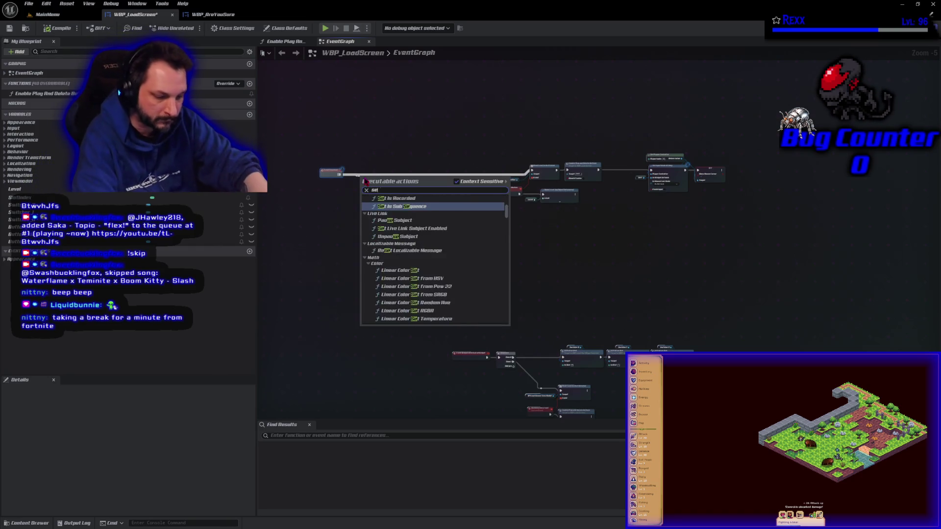
{"action": "left_click", "coordinate": [387, 192]}
{"action": "scroll", "coordinate": [388, 192], "scroll_direction": "up", "scroll_amount": 5}
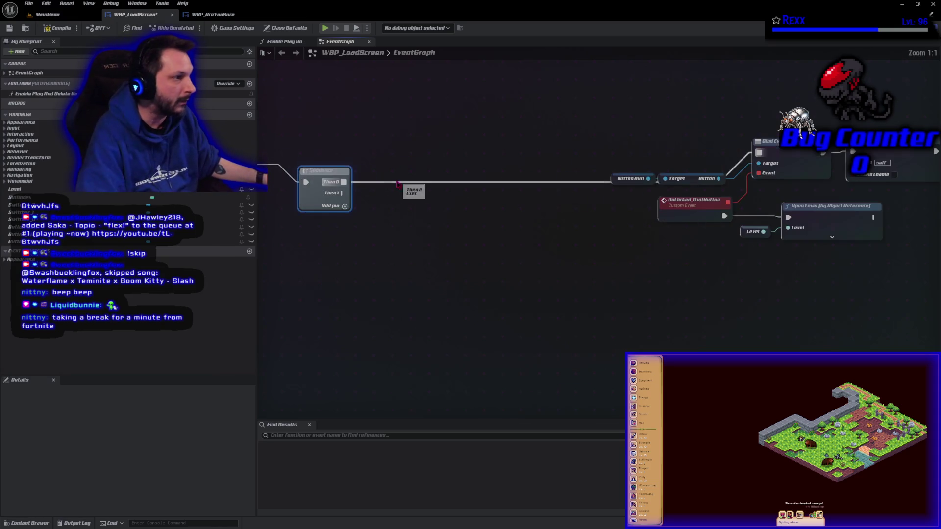
{"action": "left_click_drag", "start_coordinate": [495, 153], "coordinate": [531, 141]}
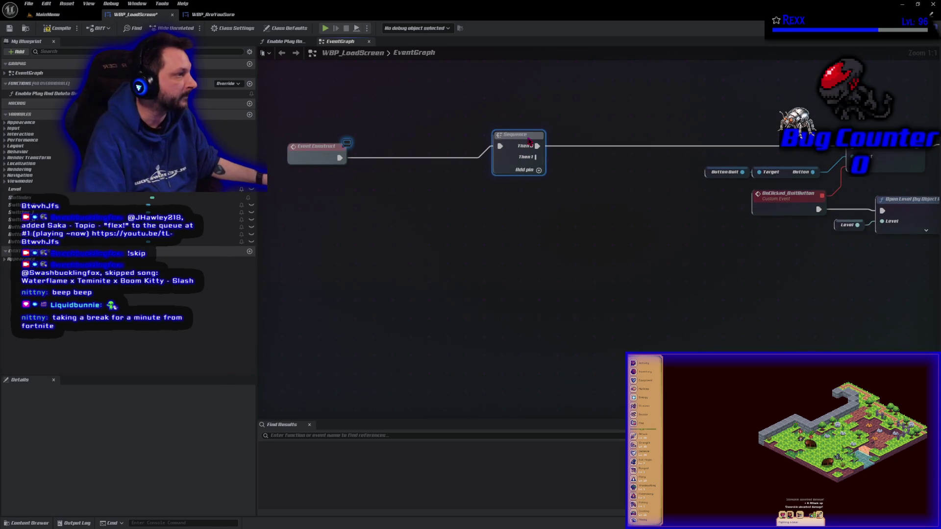
{"action": "mouse_move", "coordinate": [328, 157]}
{"action": "left_mouse_down"}
{"action": "mouse_move", "coordinate": [381, 134]}
{"action": "mouse_move", "coordinate": [451, 157]}
{"action": "mouse_move", "coordinate": [439, 145]}
{"action": "left_mouse_up"}
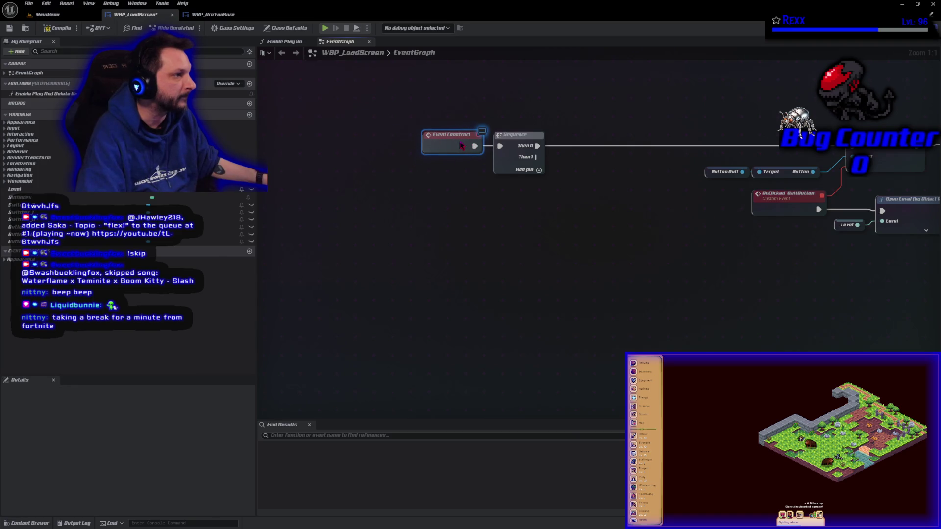
{"action": "mouse_move", "coordinate": [558, 174]}
{"action": "left_mouse_down"}
{"action": "mouse_move", "coordinate": [411, 138]}
{"action": "mouse_move", "coordinate": [417, 238]}
{"action": "mouse_move", "coordinate": [430, 255]}
{"action": "left_mouse_up"}
- Add a reroute point at the end of the Then 1 wire and move the button-binding nodes up
{"action": "type", "text": "rer"}
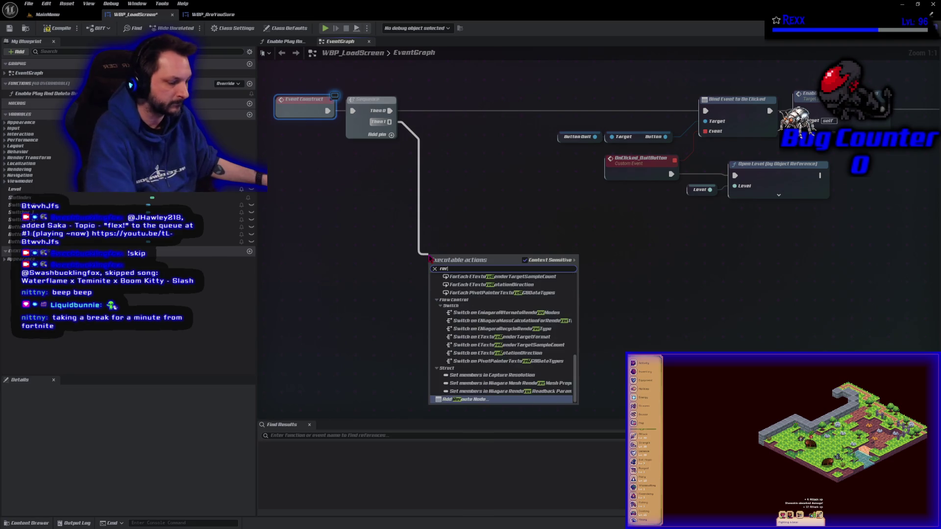
{"action": "key", "text": "Return"}
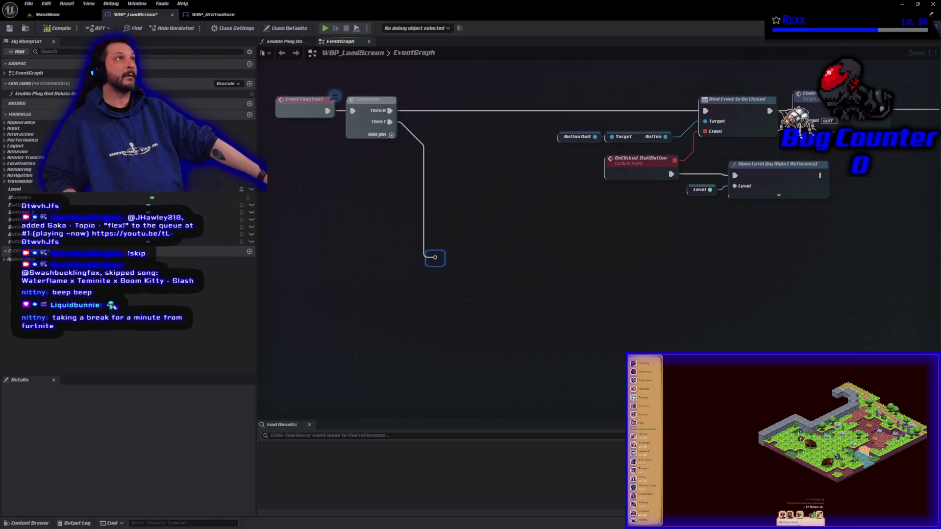
{"action": "left_click", "coordinate": [314, 240]}
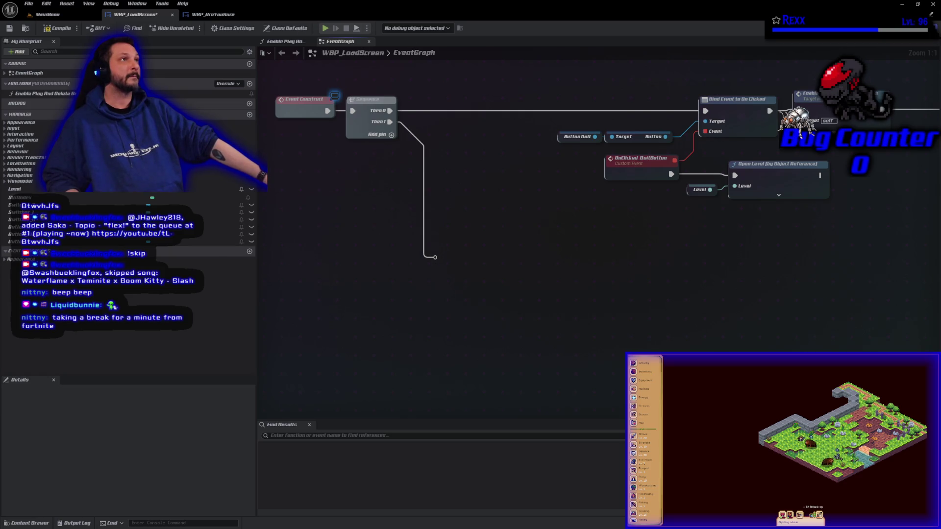
{"action": "scroll", "coordinate": [301, 321], "scroll_direction": "down", "scroll_amount": 4}
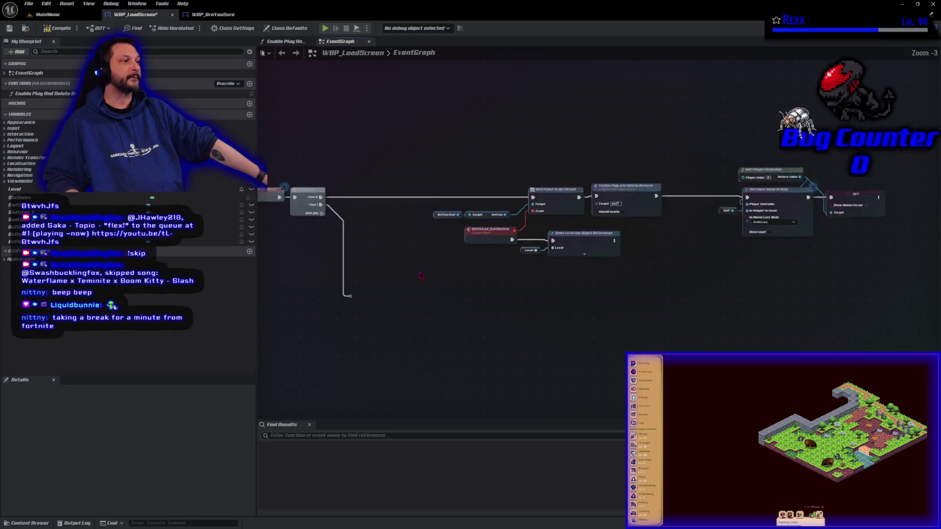
{"action": "left_click_drag", "start_coordinate": [432, 133], "coordinate": [761, 269]}
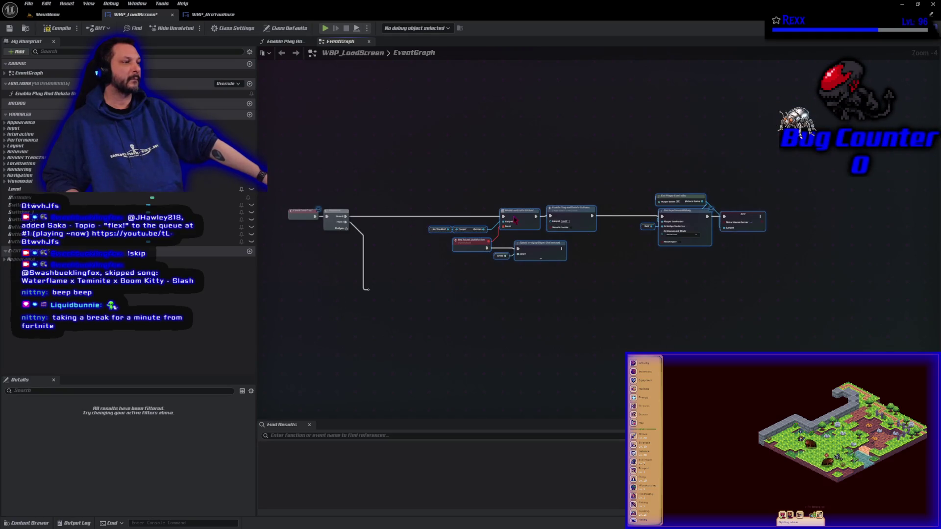
{"action": "mouse_move", "coordinate": [514, 219]}
{"action": "left_mouse_down"}
{"action": "mouse_move", "coordinate": [456, 137]}
{"action": "mouse_move", "coordinate": [438, 131]}
{"action": "mouse_move", "coordinate": [450, 133]}
{"action": "left_mouse_up"}
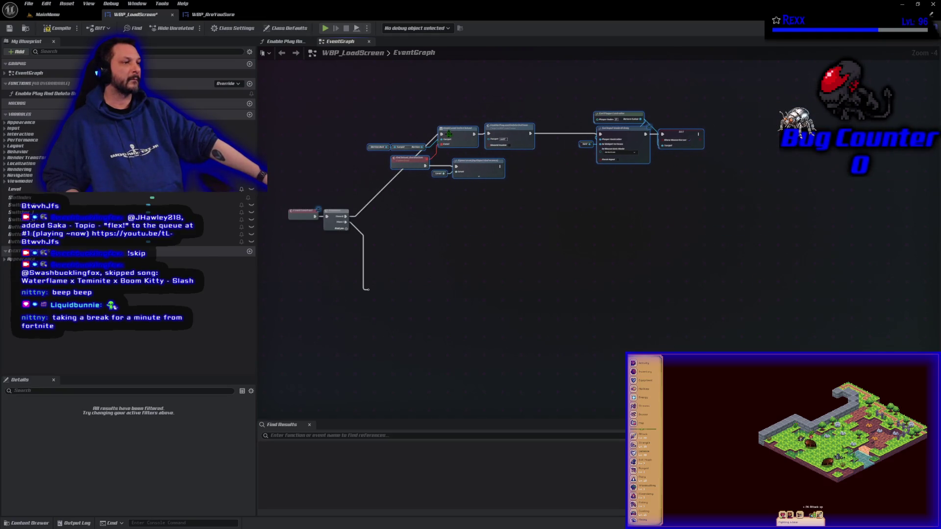
- Add a reroute point on the Then 0 wire, tidy it upward, and save the blueprint
{"action": "double_click", "coordinate": [367, 206]}
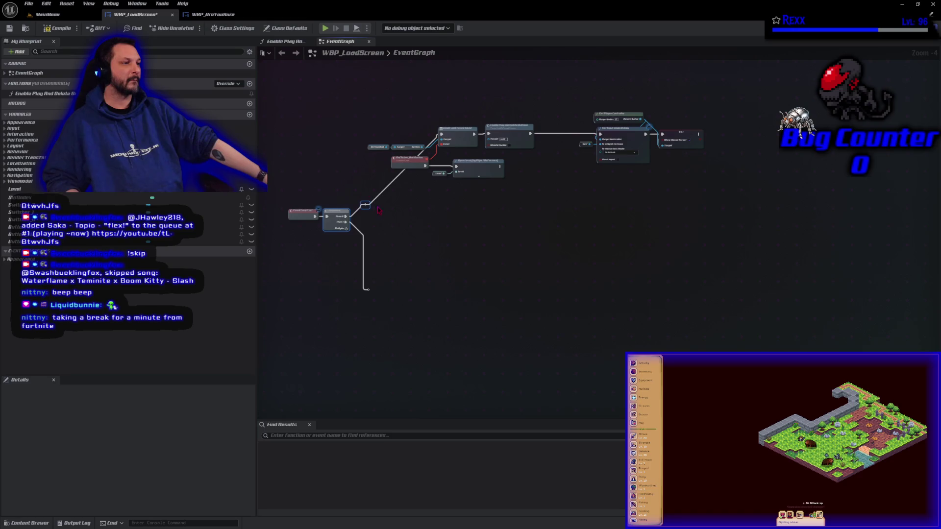
{"action": "left_click_drag", "start_coordinate": [383, 215], "coordinate": [365, 200]}
{"action": "key", "text": "Escape"}
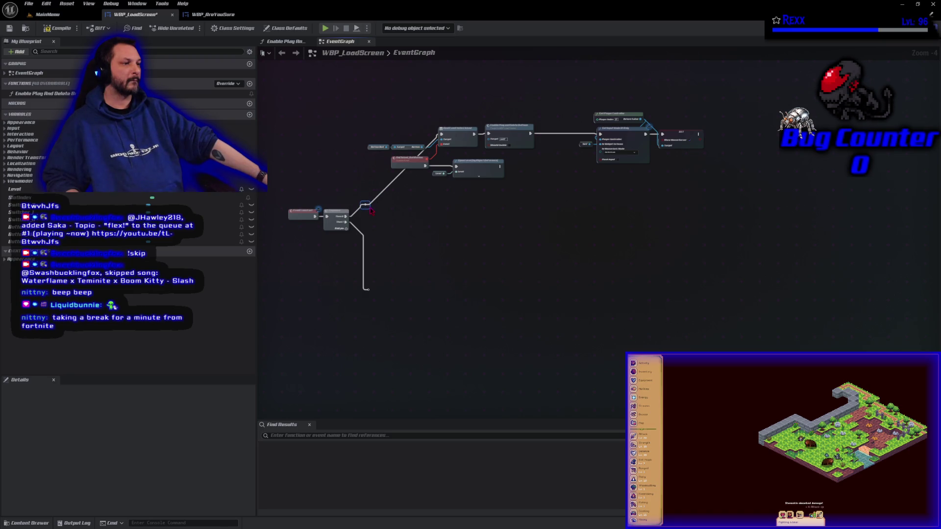
{"action": "mouse_move", "coordinate": [367, 206]}
{"action": "left_mouse_down"}
{"action": "mouse_move", "coordinate": [345, 156]}
{"action": "mouse_move", "coordinate": [363, 141]}
{"action": "left_mouse_up"}
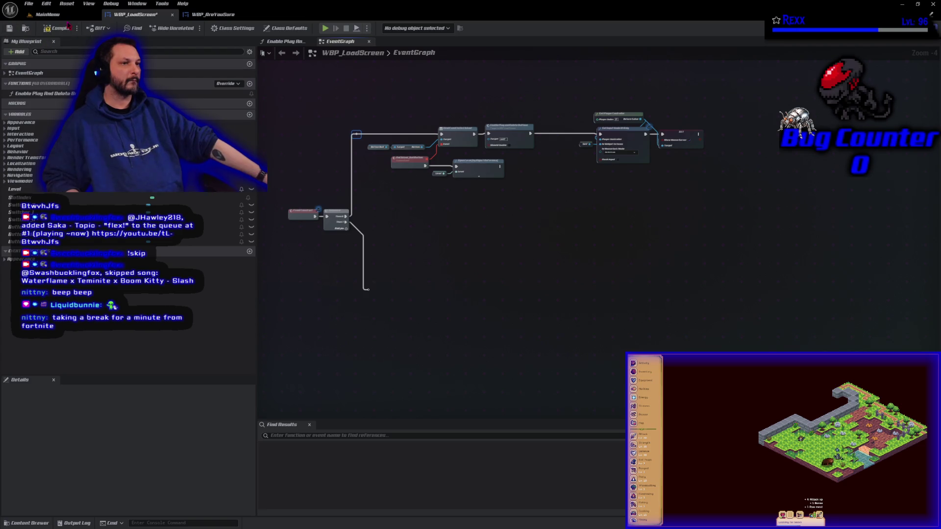
{"action": "left_click", "coordinate": [9, 29]}
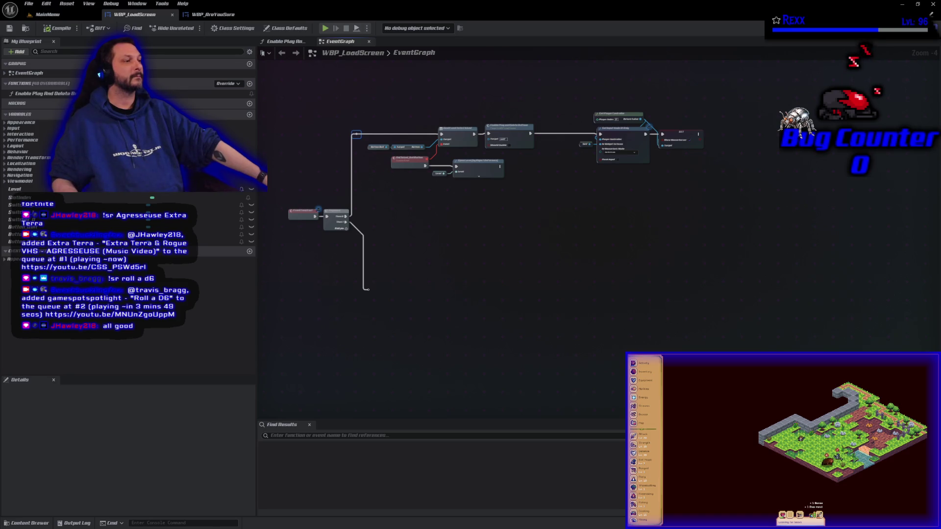
{"action": "mouse_move", "coordinate": [400, 260]}
{"action": "left_mouse_down"}
{"action": "mouse_move", "coordinate": [438, 198]}
{"action": "mouse_move", "coordinate": [423, 74]}
{"action": "mouse_move", "coordinate": [416, 141]}
{"action": "left_mouse_up"}
- Delete the Then 1 reroute, add a Then 2 pin, and connect Then 1 to Enable Play and Delete Buttons
{"action": "scroll", "coordinate": [412, 209], "scroll_direction": "up", "scroll_amount": 2}
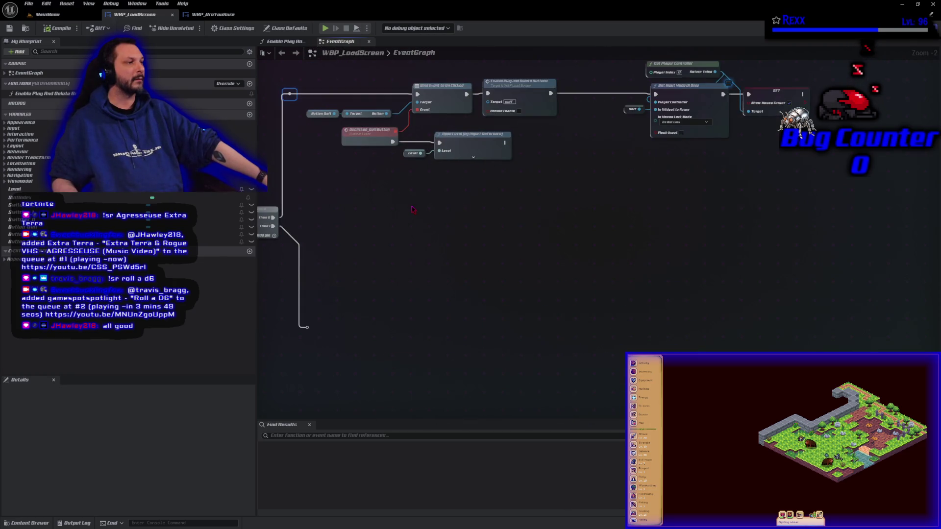
{"action": "mouse_move", "coordinate": [412, 209]}
{"action": "left_mouse_down"}
{"action": "mouse_move", "coordinate": [443, 259]}
{"action": "mouse_move", "coordinate": [499, 245]}
{"action": "left_mouse_up"}
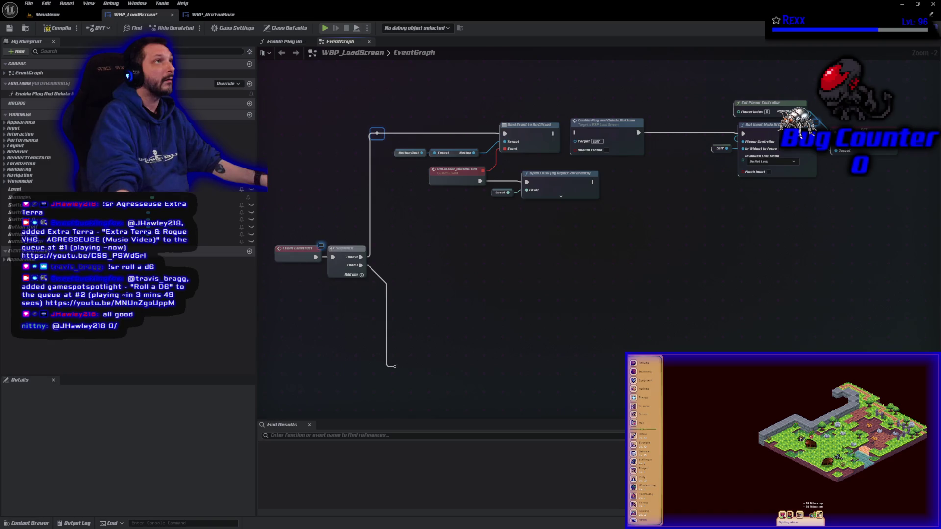
{"action": "left_click", "coordinate": [394, 366]}
{"action": "key", "text": "Delete"}
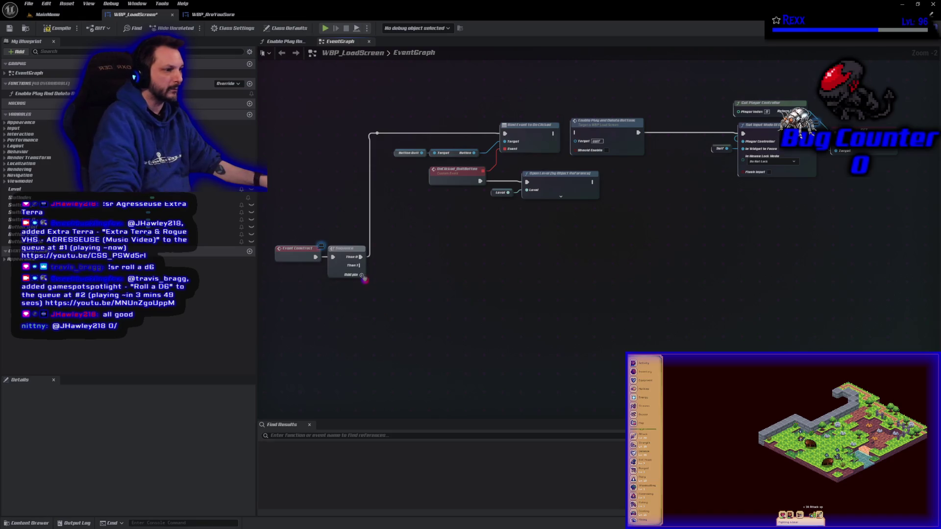
{"action": "left_click", "coordinate": [361, 275]}
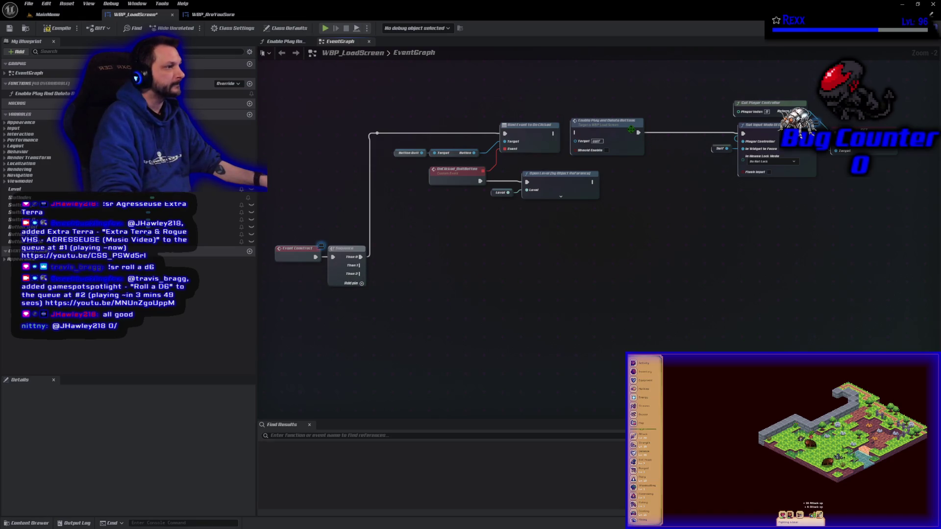
{"action": "mouse_move", "coordinate": [613, 135]}
{"action": "left_mouse_down"}
{"action": "mouse_move", "coordinate": [602, 210]}
{"action": "mouse_move", "coordinate": [481, 263]}
{"action": "mouse_move", "coordinate": [456, 263]}
{"action": "left_mouse_up"}
{"action": "mouse_move", "coordinate": [360, 266]}
{"action": "left_mouse_down"}
{"action": "mouse_move", "coordinate": [417, 274]}
{"action": "mouse_move", "coordinate": [431, 220]}
{"action": "mouse_move", "coordinate": [604, 210]}
{"action": "mouse_move", "coordinate": [619, 192]}
{"action": "mouse_move", "coordinate": [648, 246]}
{"action": "left_mouse_up"}
- Move the player controller and input mode nodes beside the Sequence, wire Then 2 to Set Input Mode UI Only, and save
{"action": "mouse_move", "coordinate": [684, 196]}
{"action": "left_mouse_down"}
{"action": "mouse_move", "coordinate": [745, 147]}
{"action": "mouse_move", "coordinate": [858, 96]}
{"action": "left_mouse_up"}
{"action": "mouse_move", "coordinate": [720, 152]}
{"action": "left_mouse_down"}
{"action": "mouse_move", "coordinate": [649, 263]}
{"action": "mouse_move", "coordinate": [432, 310]}
{"action": "mouse_move", "coordinate": [398, 306]}
{"action": "mouse_move", "coordinate": [465, 300]}
{"action": "left_mouse_up"}
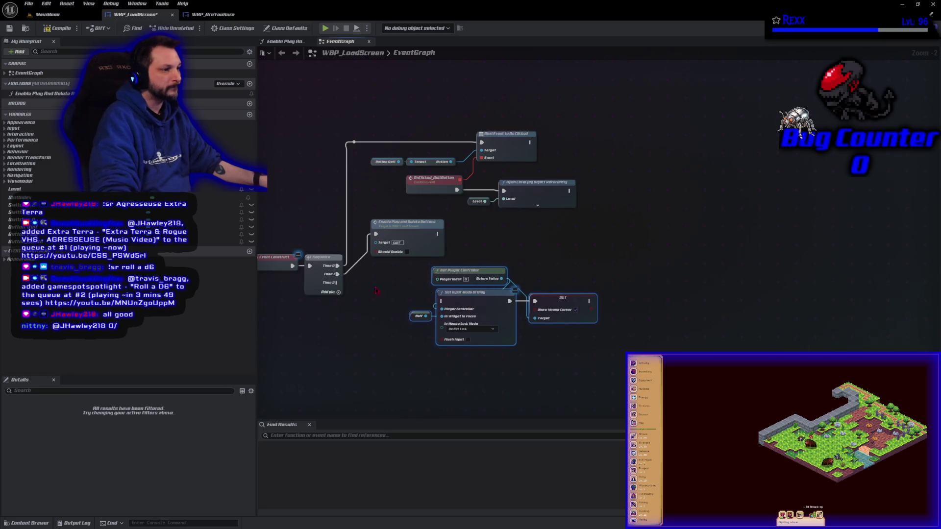
{"action": "left_click_drag", "start_coordinate": [337, 283], "coordinate": [442, 301]}
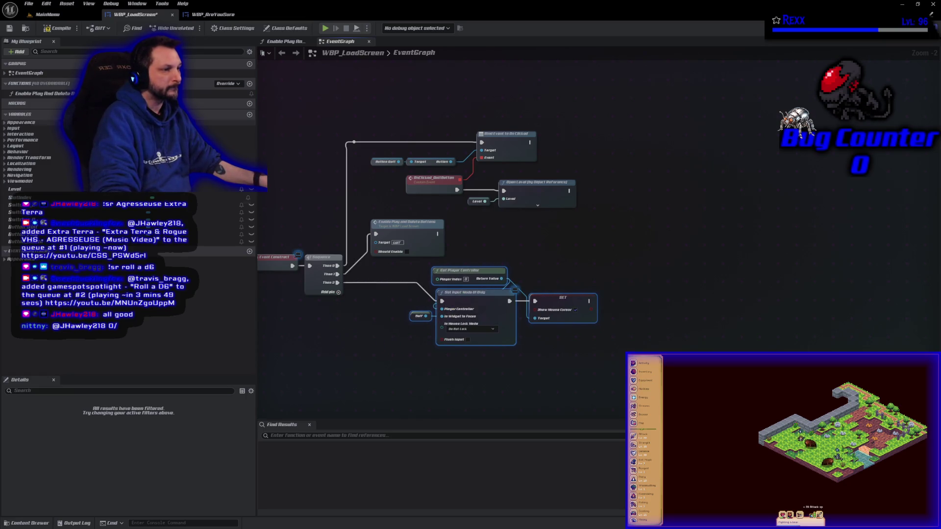
{"action": "left_click", "coordinate": [9, 28]}
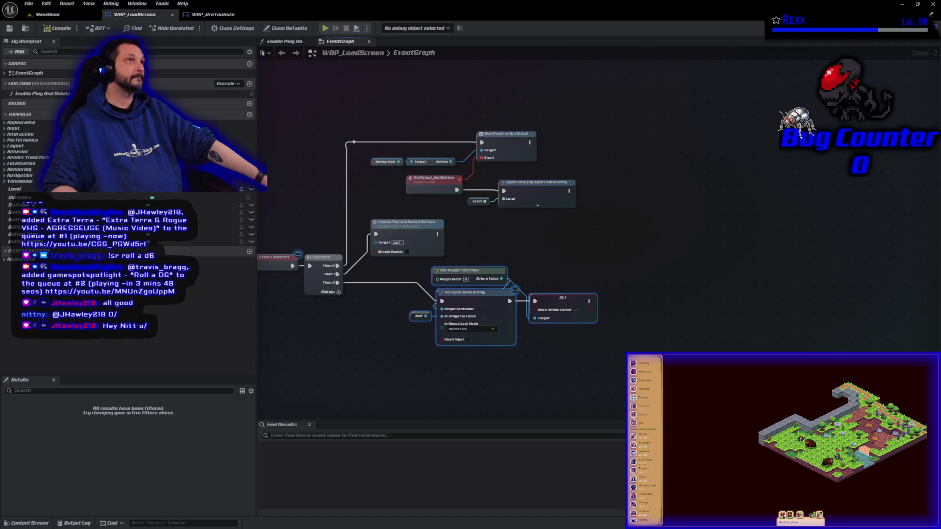
- Add a Then 3 pin to the Sequence, wire it to a new reroute node, and compile and save with Ctrl+S
{"action": "left_click", "coordinate": [339, 293]}
{"action": "mouse_move", "coordinate": [337, 292]}
{"action": "left_mouse_down"}
{"action": "mouse_move", "coordinate": [356, 355]}
{"action": "mouse_move", "coordinate": [357, 407]}
{"action": "left_mouse_up"}
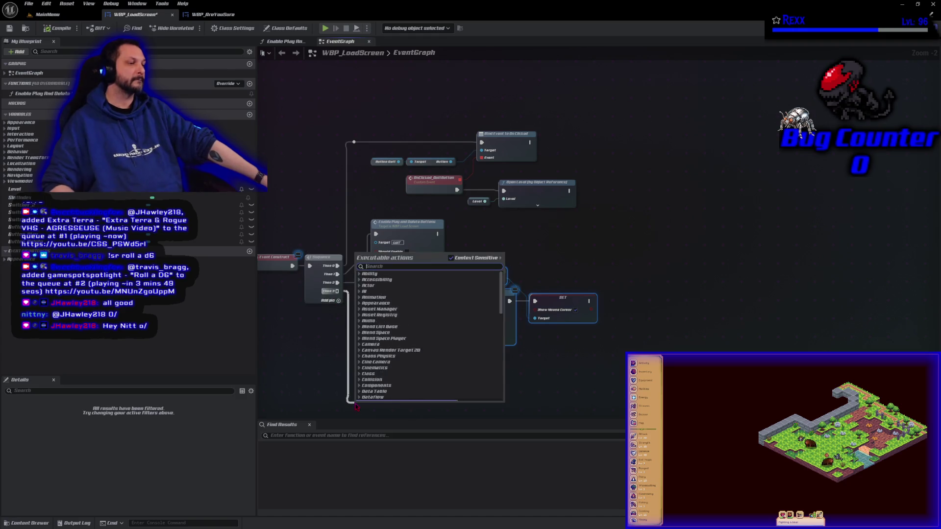
{"action": "type", "text": "reroute"}
{"action": "key", "text": "Return"}
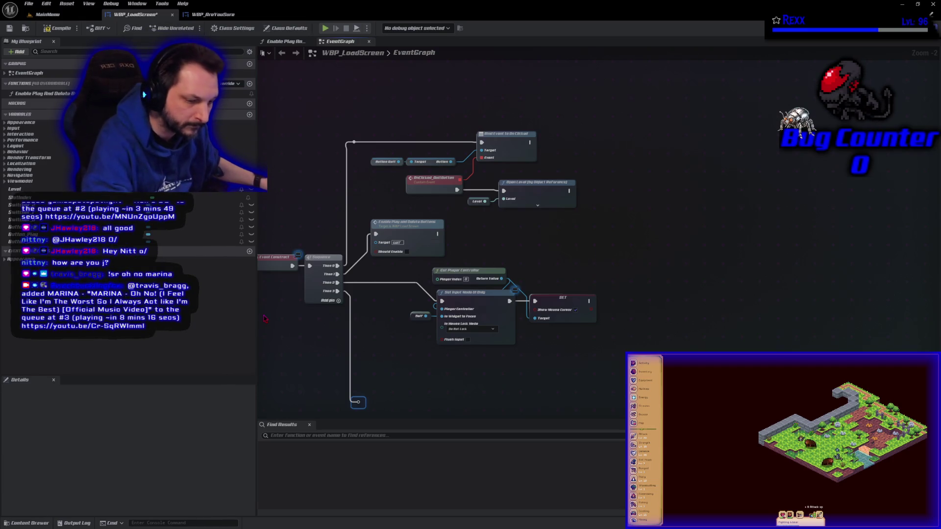
{"action": "key", "text": "ctrl+s"}
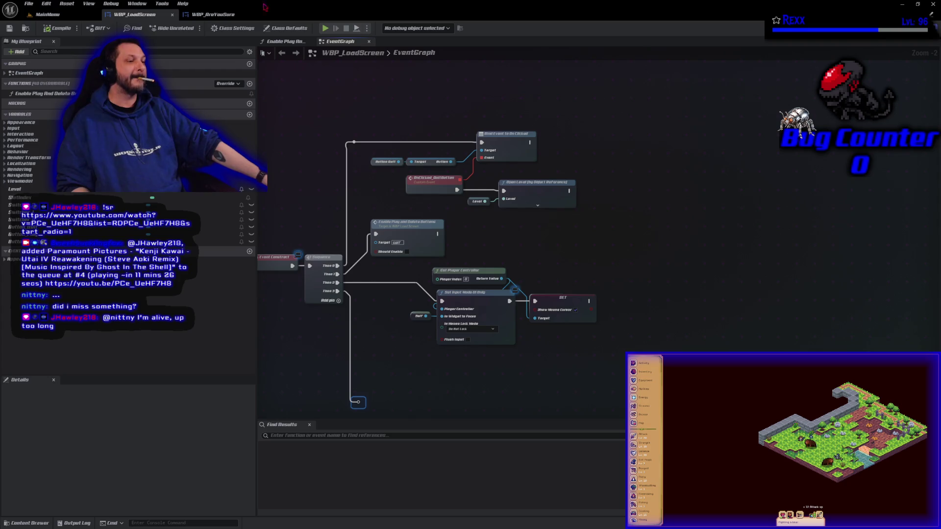
- Drop a Button Delete reference below the Sequence and add a Get Button node from it
{"action": "left_click_drag", "start_coordinate": [383, 352], "coordinate": [417, 280]}
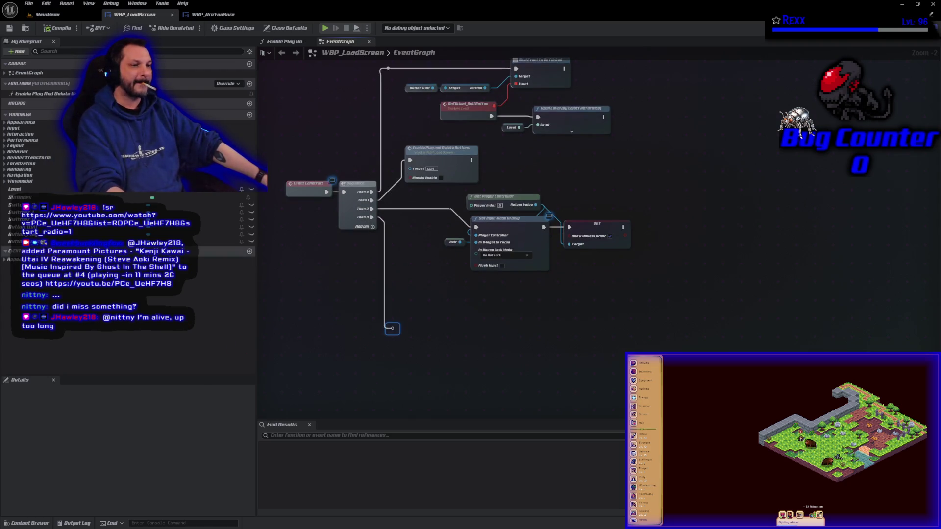
{"action": "mouse_move", "coordinate": [20, 241]}
{"action": "left_mouse_down"}
{"action": "mouse_move", "coordinate": [444, 369]}
{"action": "mouse_move", "coordinate": [416, 357]}
{"action": "mouse_move", "coordinate": [455, 356]}
{"action": "left_mouse_up"}
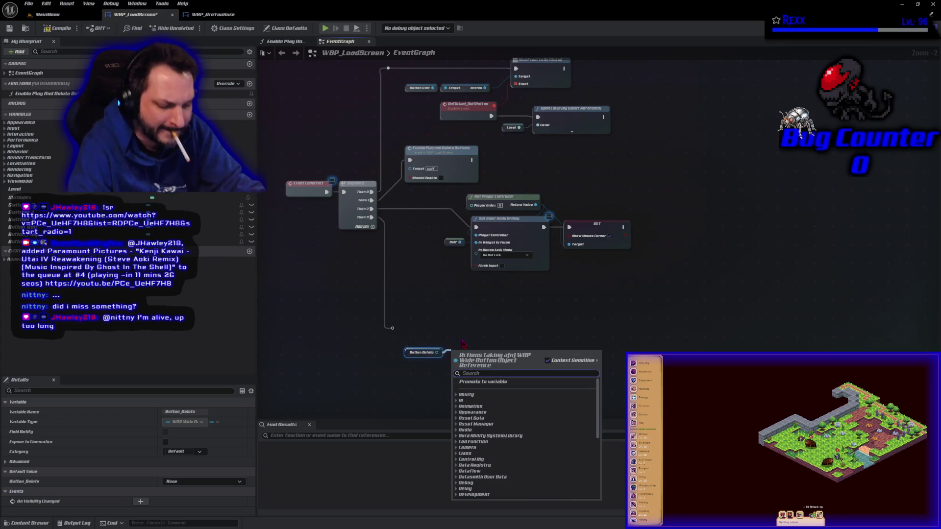
{"action": "type", "text": "get button"}
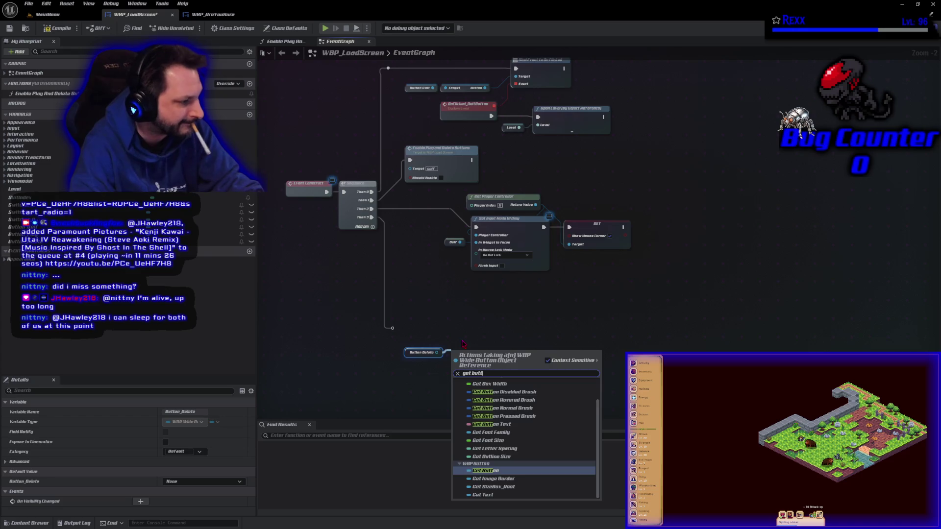
{"action": "key", "text": "Return"}
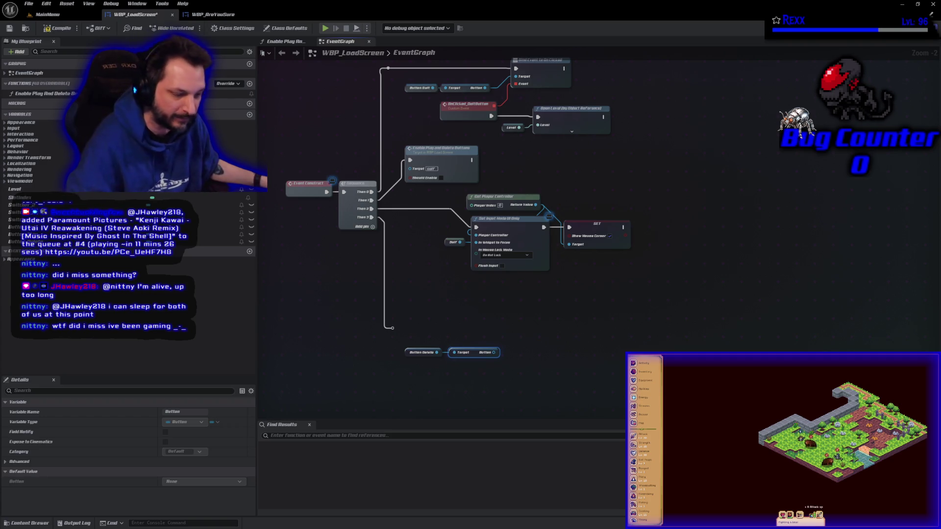
{"action": "left_click", "coordinate": [502, 354]}
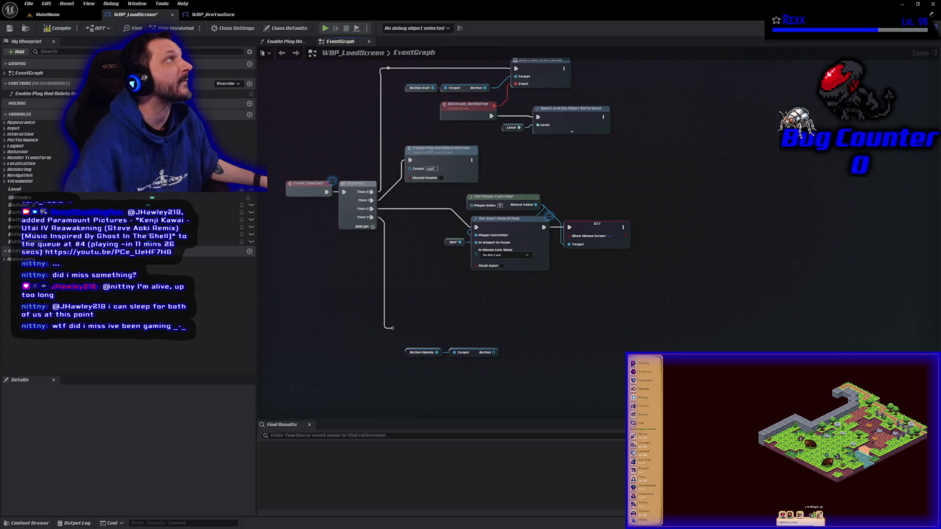
- Assign On Clicked from the Button output, wire Then 3 into Bind Event to OnClicked, and position OnClicked_Event
{"action": "left_click_drag", "start_coordinate": [493, 353], "coordinate": [519, 351]}
{"action": "type", "text": "assign"}
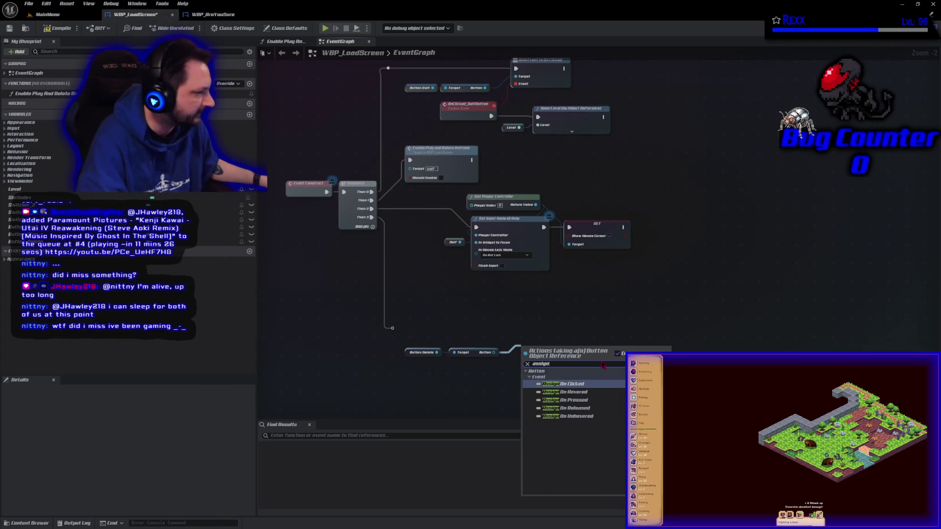
{"action": "left_click", "coordinate": [578, 386]}
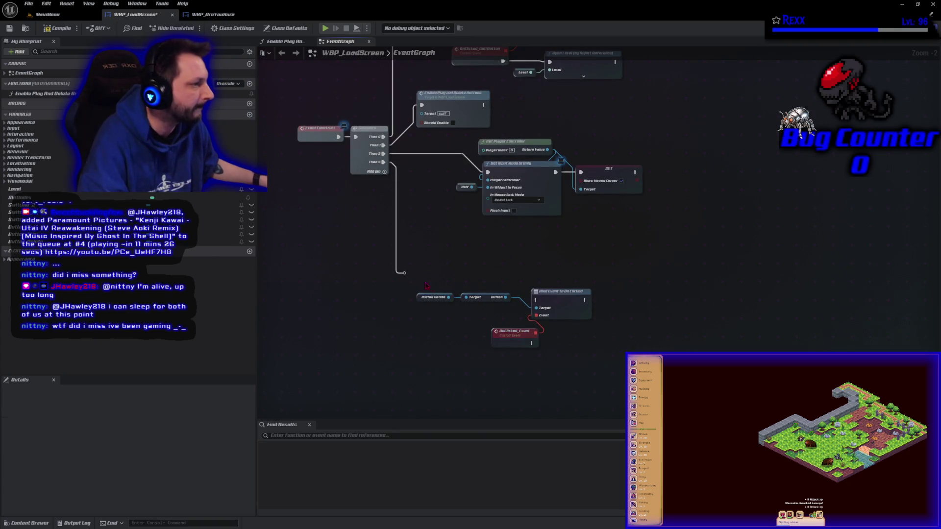
{"action": "left_click_drag", "start_coordinate": [403, 274], "coordinate": [496, 307]}
{"action": "mouse_move", "coordinate": [541, 311]}
{"action": "left_mouse_down"}
{"action": "mouse_move", "coordinate": [536, 300]}
{"action": "mouse_move", "coordinate": [559, 282]}
{"action": "left_mouse_up"}
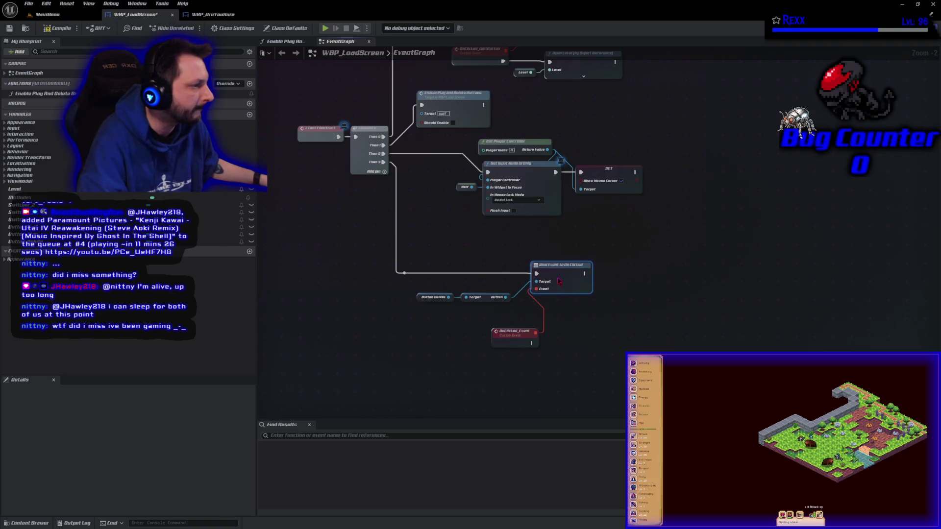
{"action": "left_click_drag", "start_coordinate": [513, 341], "coordinate": [495, 332]}
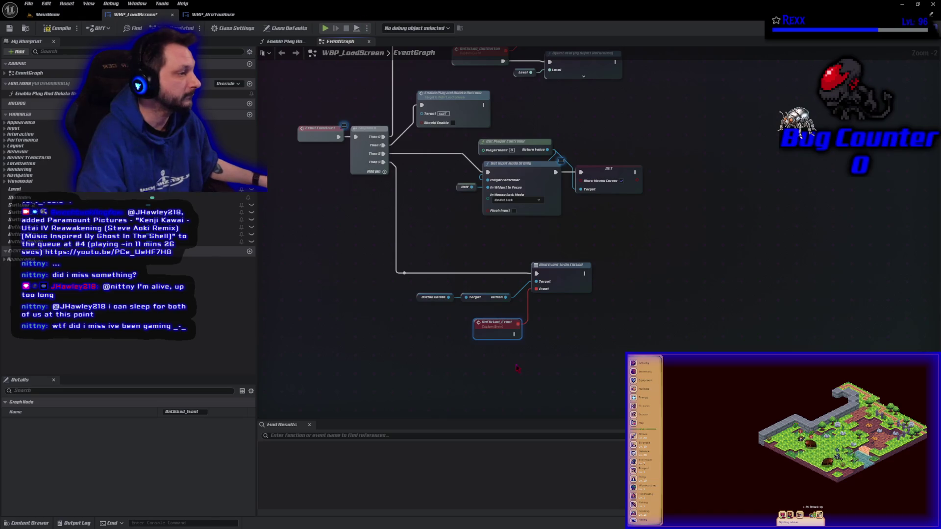
{"action": "scroll", "coordinate": [487, 256], "scroll_direction": "up", "scroll_amount": 2}
{"action": "left_click_drag", "start_coordinate": [487, 256], "coordinate": [470, 237]}
{"action": "left_click", "coordinate": [462, 228]}
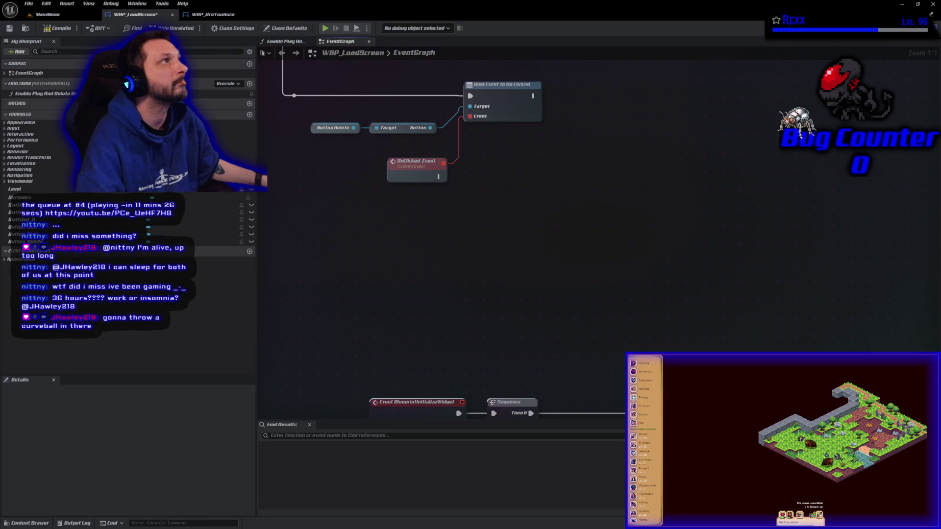
- Add a Create Widget node for WBP_AreYouSure and run it from OnClicked_Event
{"action": "right_click", "coordinate": [497, 167]}
{"action": "type", "text": "c"}
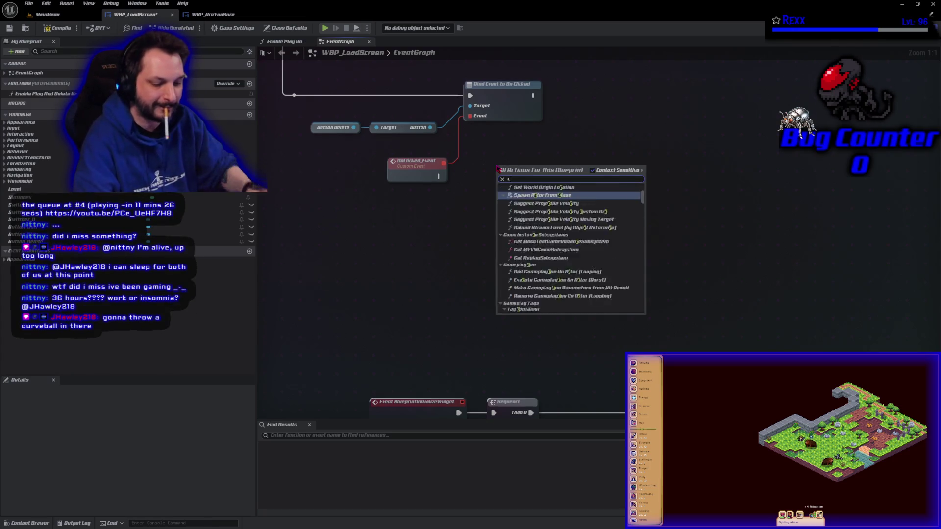
{"action": "type", "text": "reate widget"}
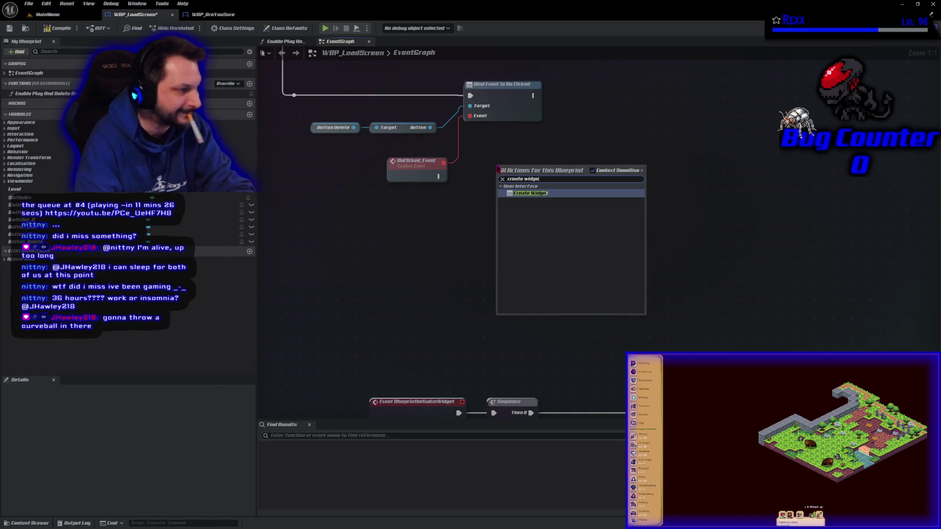
{"action": "key", "text": "Return"}
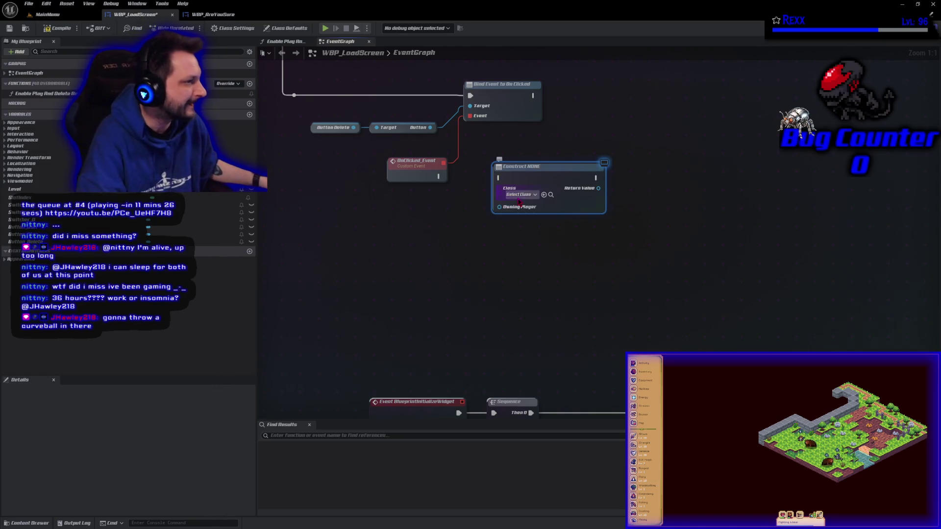
{"action": "left_click", "coordinate": [519, 194]}
{"action": "type", "text": "are you"}
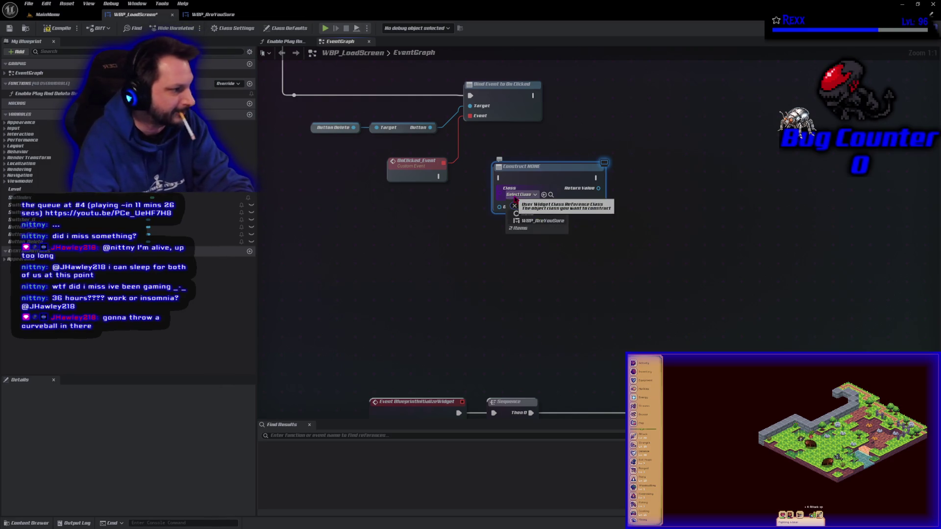
{"action": "left_click", "coordinate": [536, 223]}
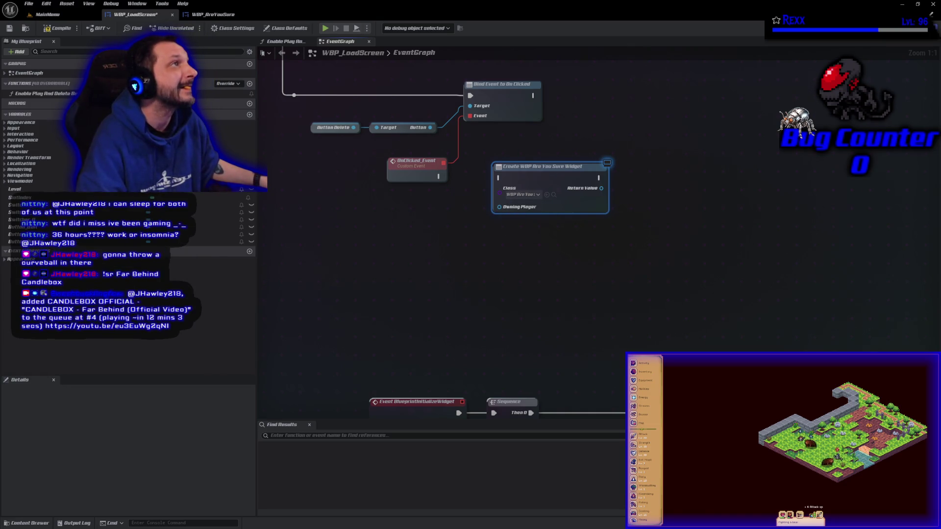
{"action": "left_click_drag", "start_coordinate": [441, 176], "coordinate": [500, 178]}
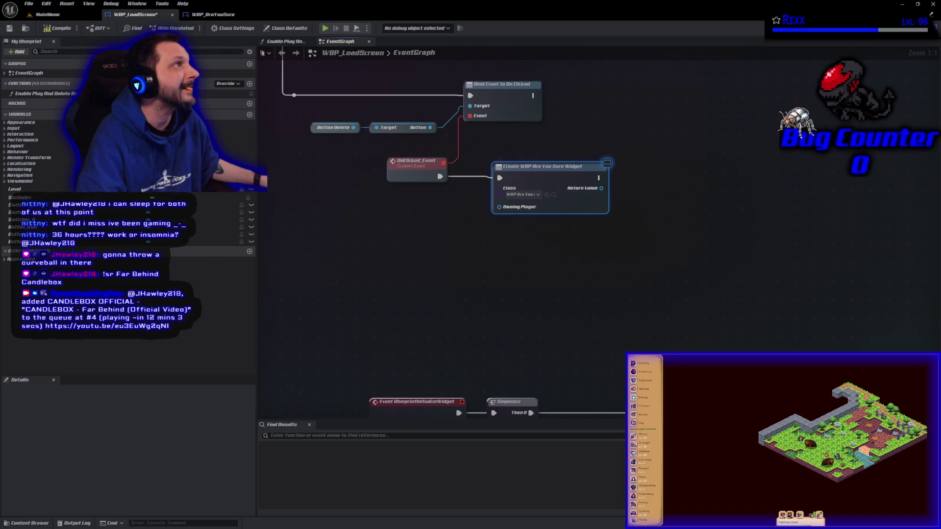
- Add the created widget to the viewport and compile and save WBP_LoadScreen
{"action": "left_click_drag", "start_coordinate": [602, 188], "coordinate": [630, 188]}
{"action": "type", "text": "dd"}
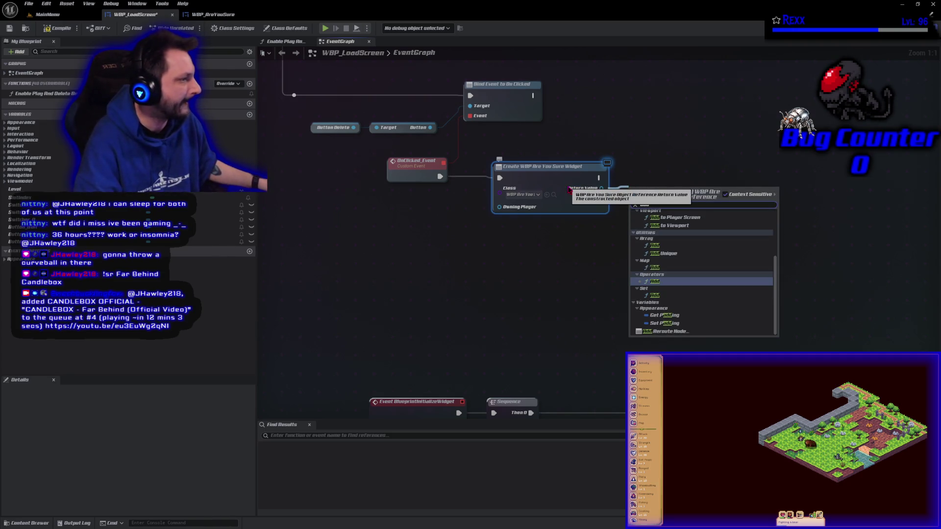
{"action": "type", "text": " t"}
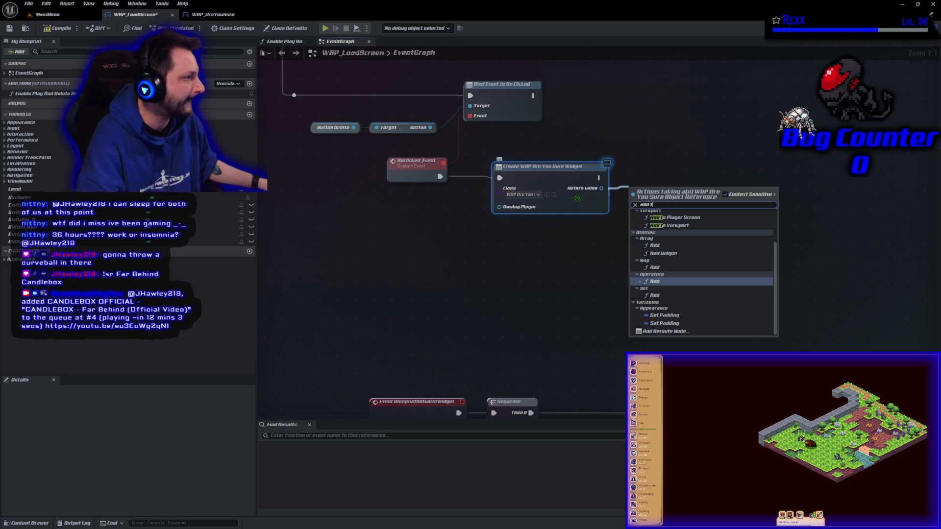
{"action": "left_click", "coordinate": [703, 226]}
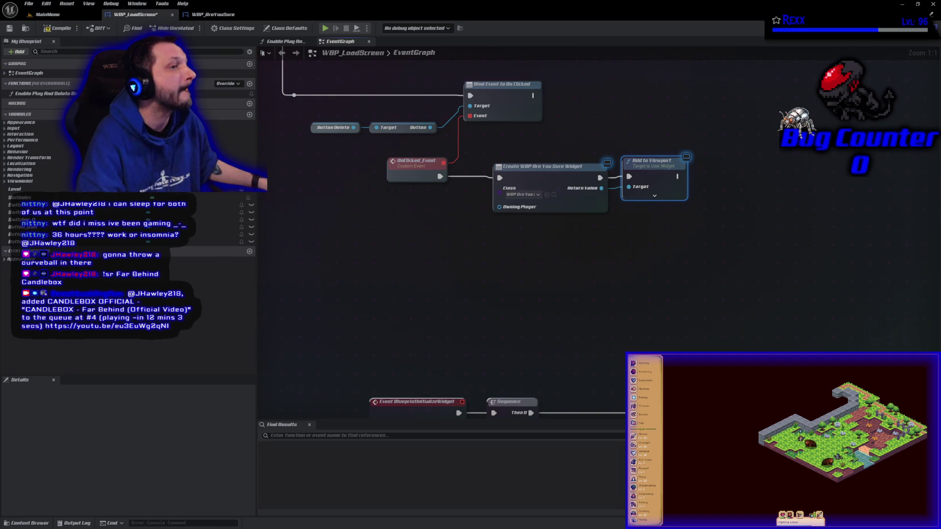
{"action": "left_click", "coordinate": [59, 28]}
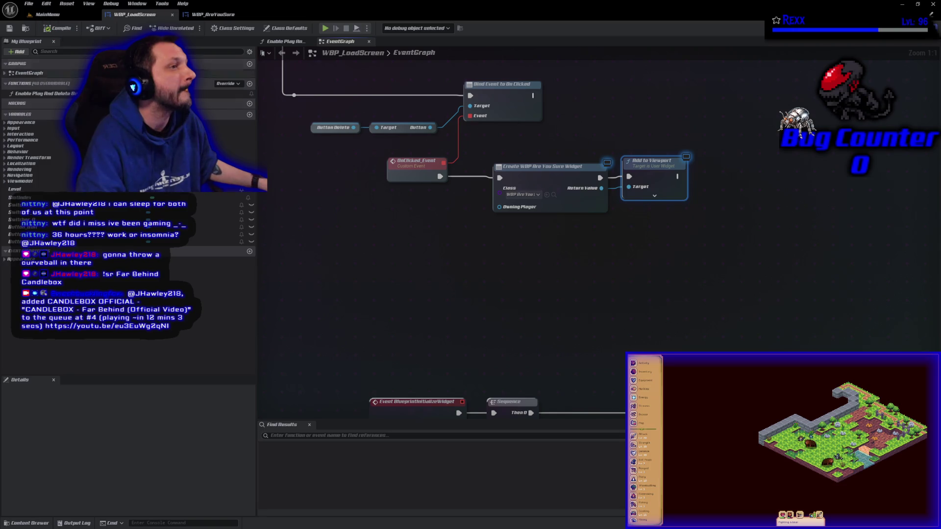
{"action": "left_click_drag", "start_coordinate": [720, 302], "coordinate": [557, 311]}
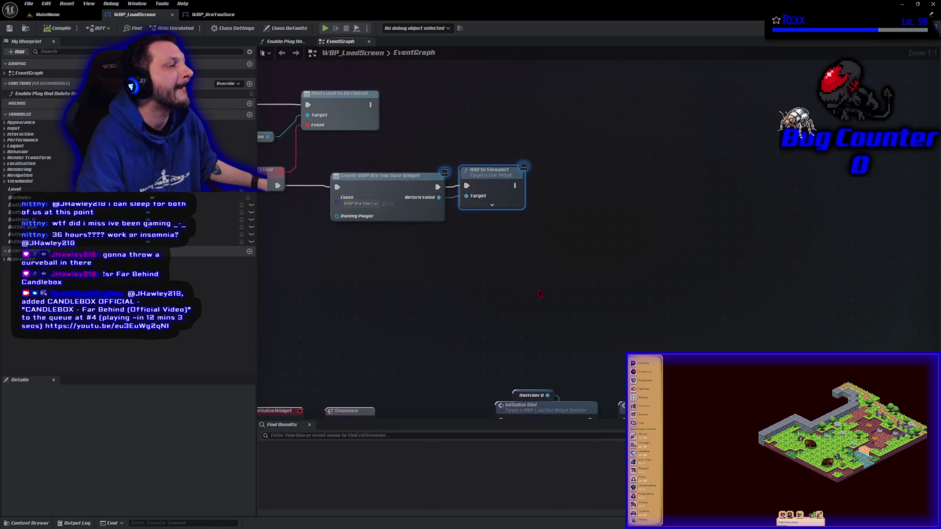
{"action": "left_click", "coordinate": [499, 261]}
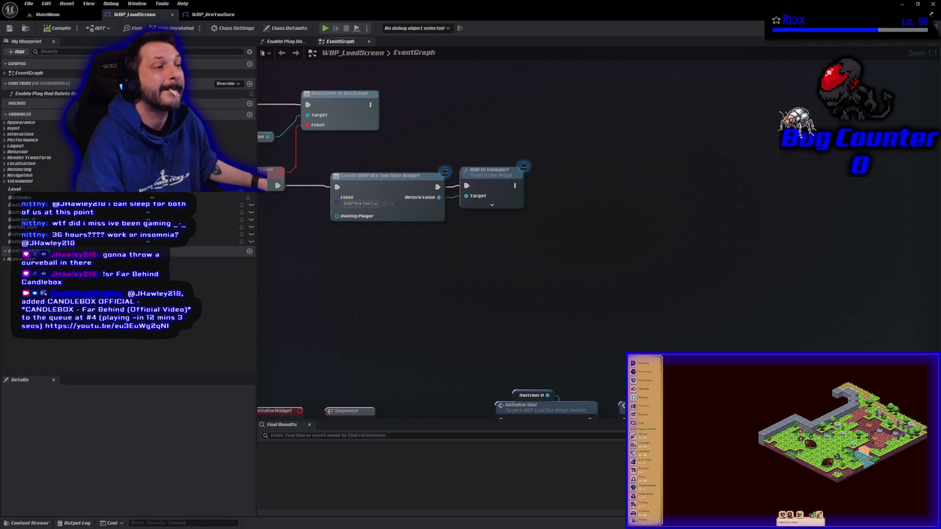
- In WBP_AreYouSure, wrap SizeBoxRoot in a new parent container, compile and save, and return to WBP_LoadScreen
{"action": "left_click", "coordinate": [213, 14]}
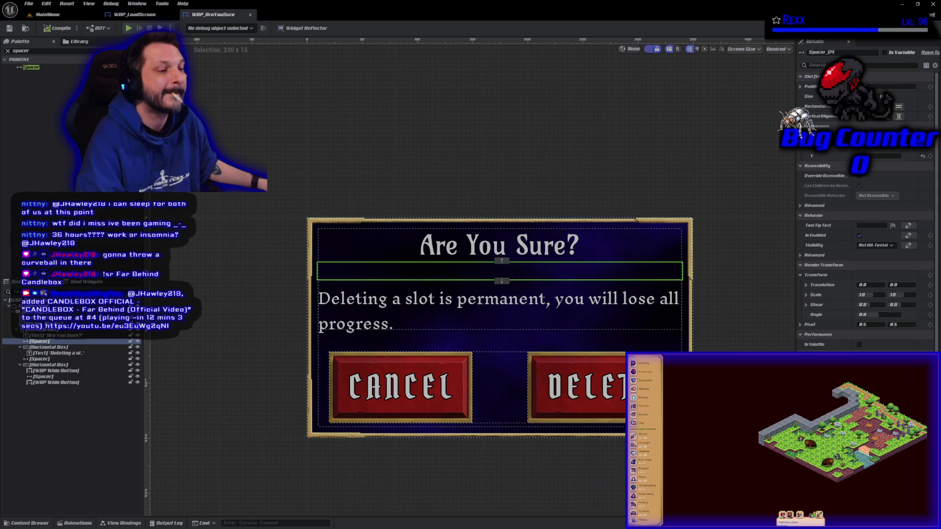
{"action": "left_click", "coordinate": [64, 306]}
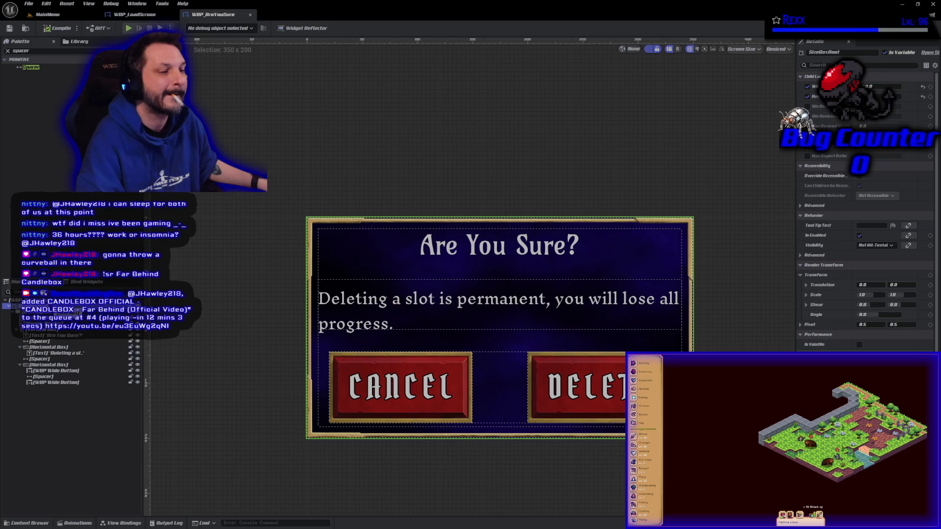
{"action": "right_click", "coordinate": [55, 314]}
{"action": "mouse_move", "coordinate": [100, 380]}
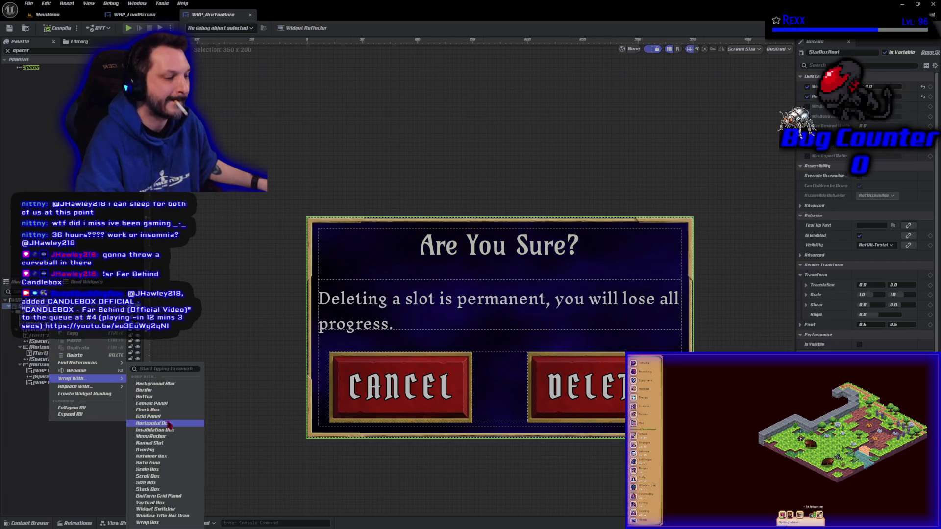
{"action": "left_click", "coordinate": [163, 450]}
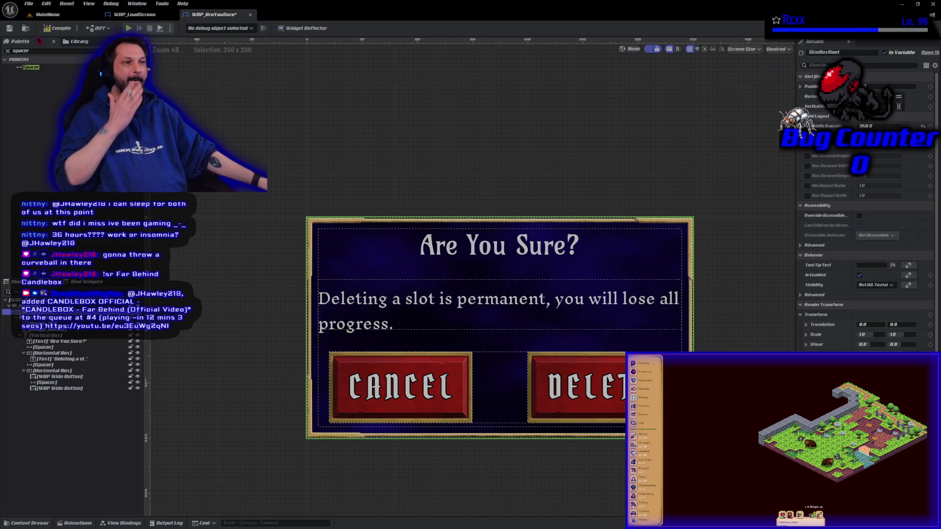
{"action": "left_click", "coordinate": [58, 28]}
{"action": "left_click", "coordinate": [8, 29]}
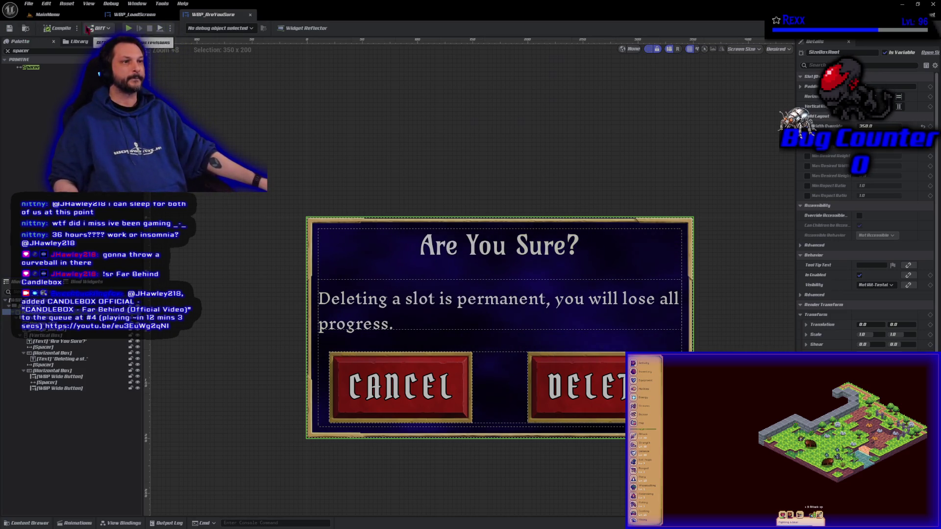
{"action": "left_click", "coordinate": [135, 14]}
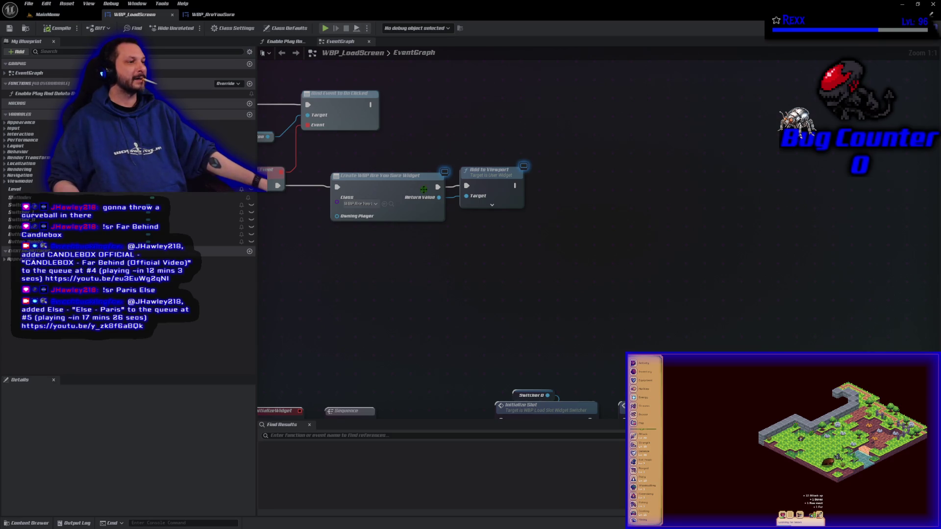
- From Create Widget's Return Value, add a Get SizeBoxRoot node and a Get Width Override node from it
{"action": "left_click_drag", "start_coordinate": [439, 197], "coordinate": [462, 223]}
{"action": "type", "text": "get zi"}
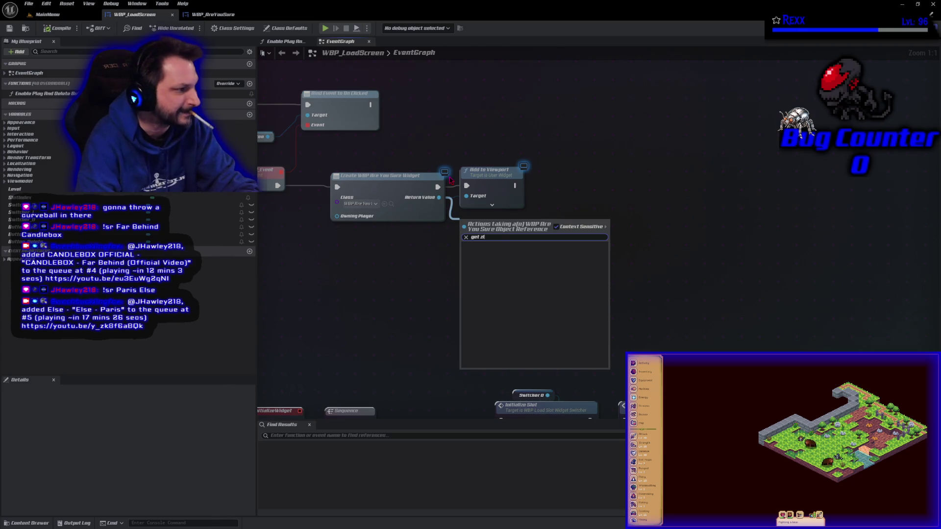
{"action": "key", "text": "BackSpace"}
{"action": "key", "text": "BackSpace"}
{"action": "type", "text": "size"}
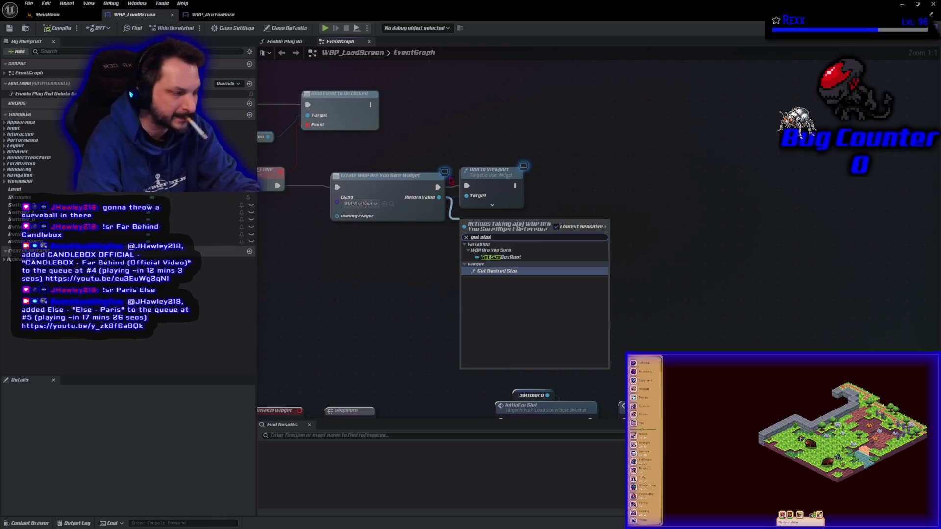
{"action": "key", "text": "Up"}
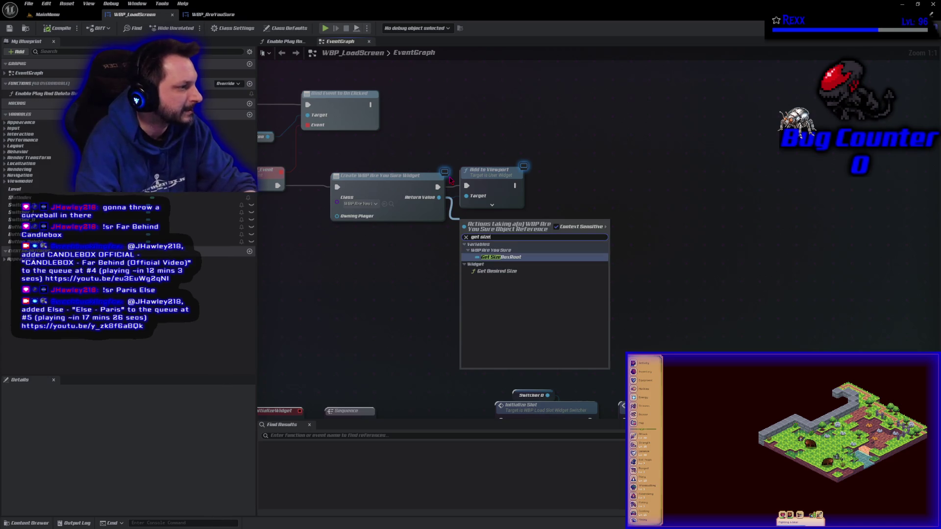
{"action": "key", "text": "Return"}
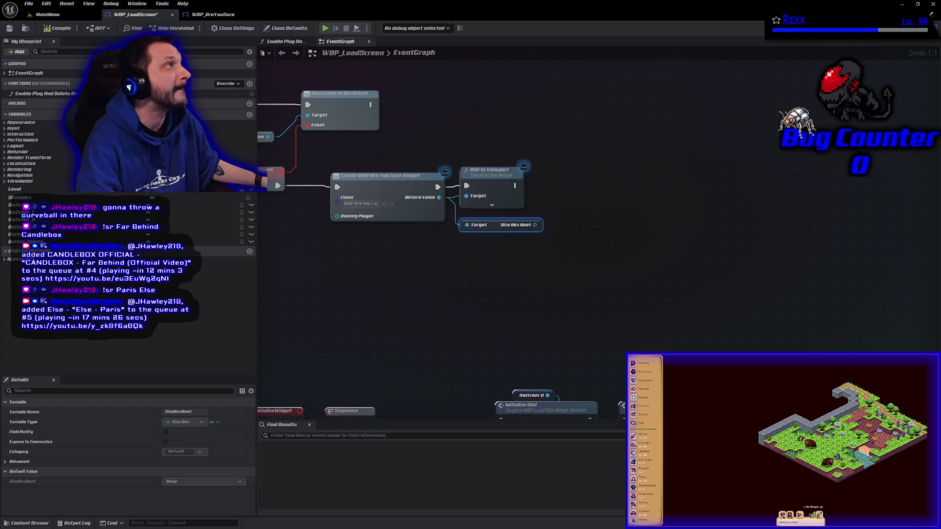
{"action": "left_click_drag", "start_coordinate": [535, 224], "coordinate": [560, 226]}
{"action": "type", "text": "get wid"}
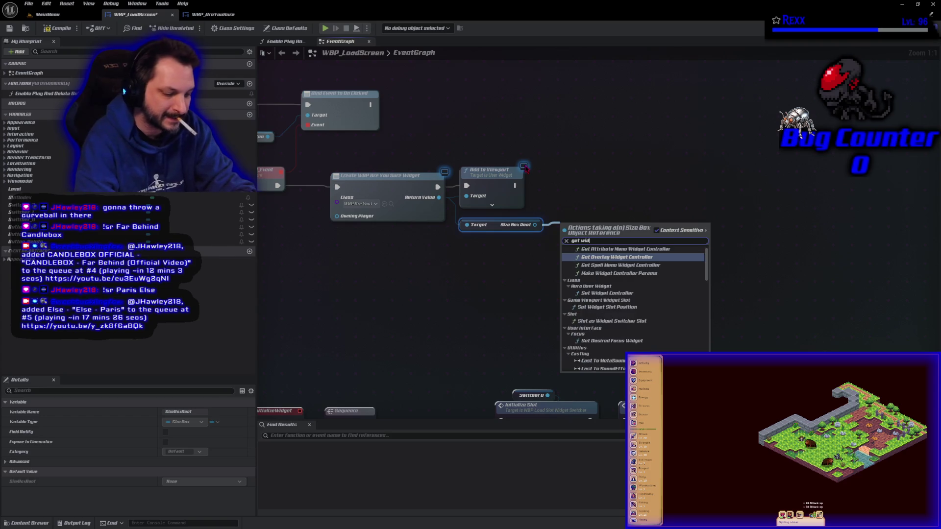
{"action": "type", "text": "th"}
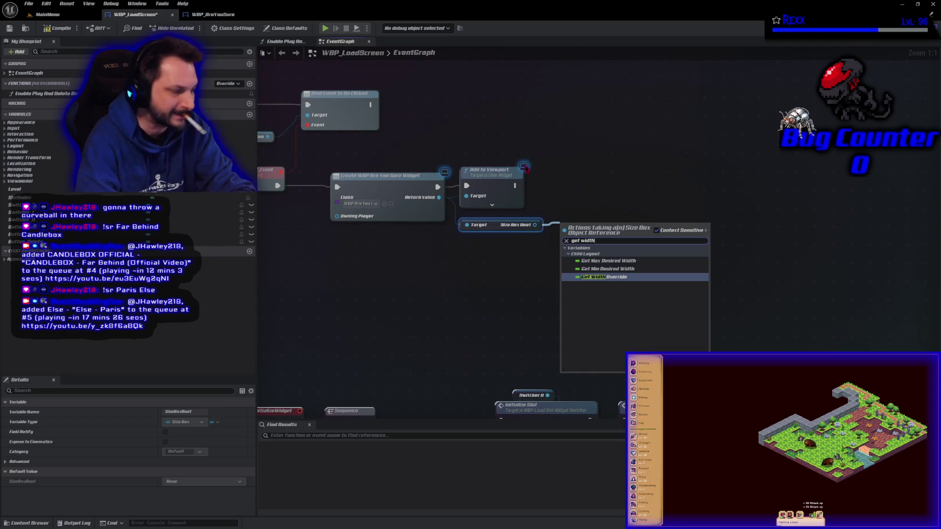
{"action": "left_click", "coordinate": [623, 278]}
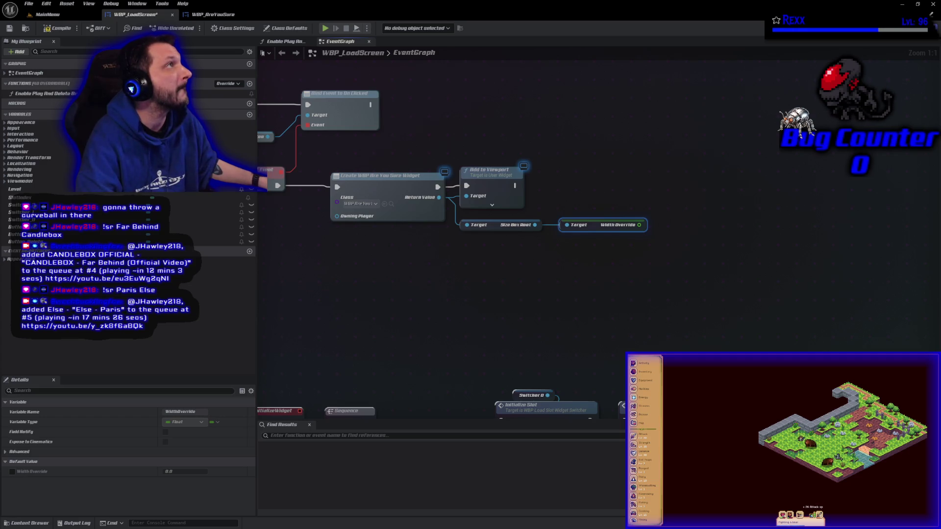
{"action": "mouse_move", "coordinate": [439, 197]}
{"action": "left_mouse_down"}
{"action": "mouse_move", "coordinate": [531, 216]}
{"action": "mouse_move", "coordinate": [517, 196]}
{"action": "left_mouse_up"}
- Add a Set Position in Viewport node for the widget and run it after Add to Viewport
{"action": "type", "text": "et Pos"}
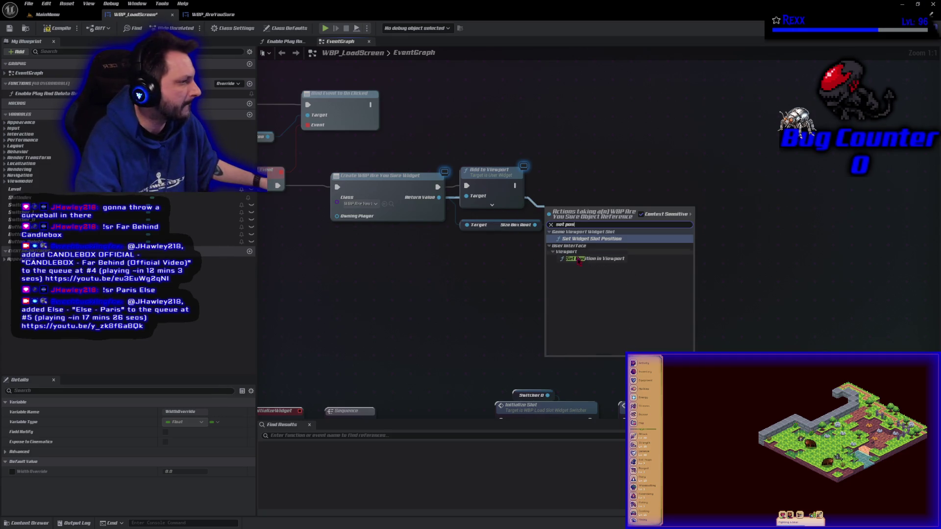
{"action": "left_click", "coordinate": [595, 258]}
{"action": "mouse_move", "coordinate": [565, 212]}
{"action": "left_mouse_down"}
{"action": "mouse_move", "coordinate": [587, 151]}
{"action": "mouse_move", "coordinate": [606, 145]}
{"action": "mouse_move", "coordinate": [670, 160]}
{"action": "mouse_move", "coordinate": [682, 174]}
{"action": "left_mouse_up"}
{"action": "left_click_drag", "start_coordinate": [515, 185], "coordinate": [666, 187]}
{"action": "left_click_drag", "start_coordinate": [736, 190], "coordinate": [796, 191]}
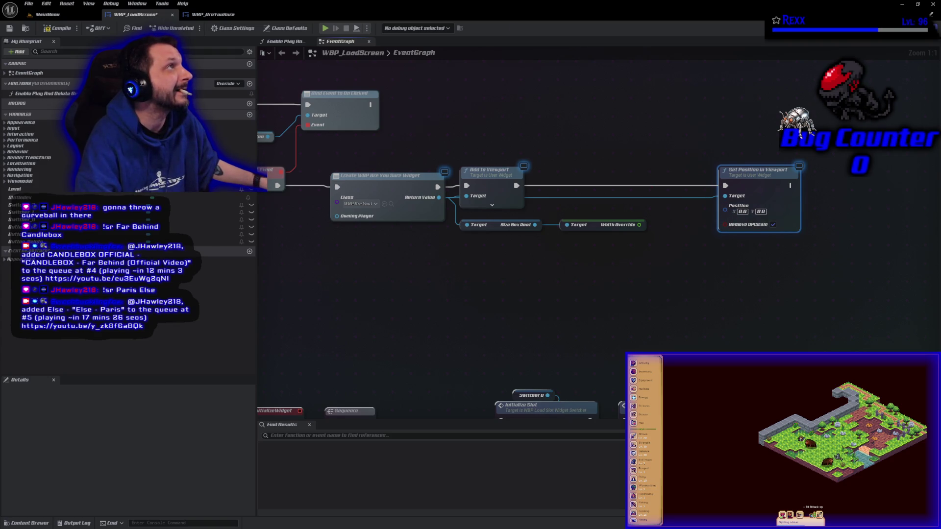
- Add Get Viewport Size and split its output into X and Y with Break Vector 2D
{"action": "right_click", "coordinate": [533, 141]}
{"action": "type", "text": "get viewpo"}
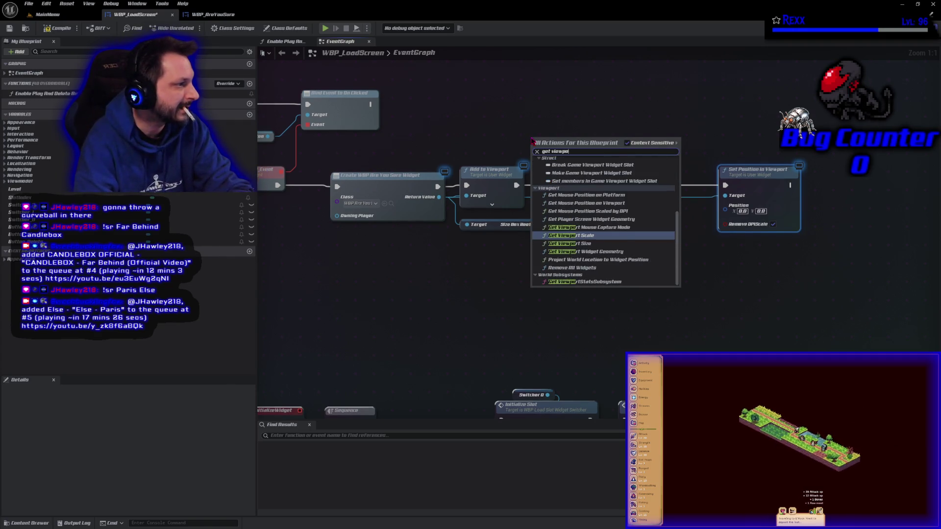
{"action": "key", "text": "Down"}
{"action": "key", "text": "Return"}
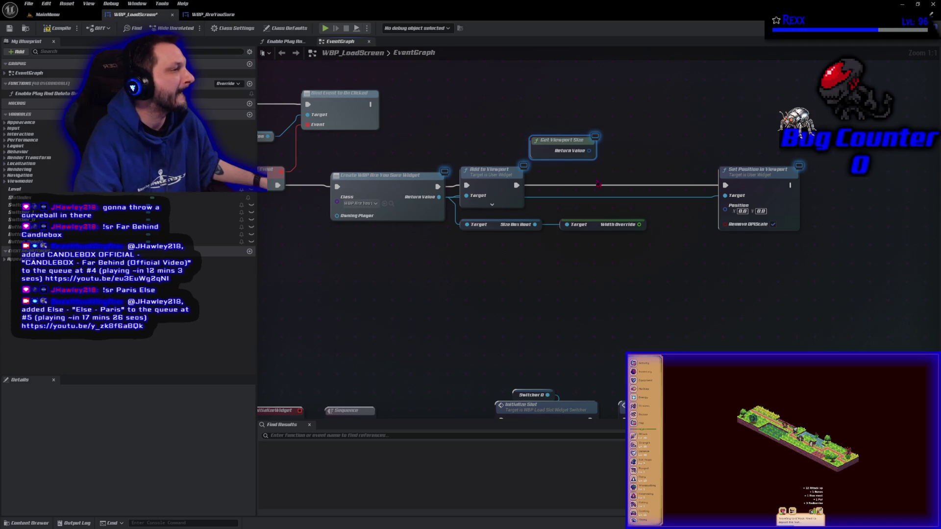
{"action": "mouse_move", "coordinate": [586, 146]}
{"action": "left_mouse_down"}
{"action": "mouse_move", "coordinate": [602, 156]}
{"action": "mouse_move", "coordinate": [630, 141]}
{"action": "mouse_move", "coordinate": [549, 126]}
{"action": "mouse_move", "coordinate": [531, 281]}
{"action": "left_mouse_up"}
{"action": "type", "text": "break"}
{"action": "left_click", "coordinate": [632, 181]}
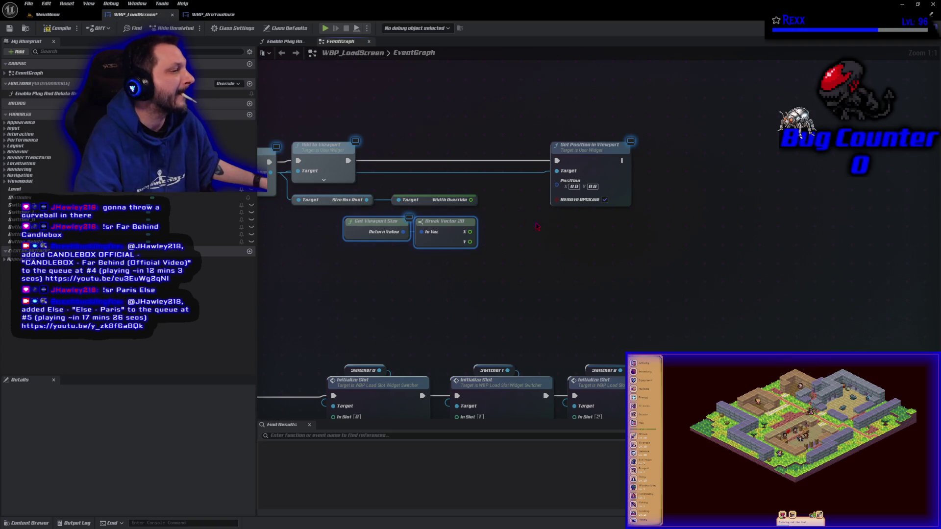
{"action": "left_click_drag", "start_coordinate": [469, 232], "coordinate": [495, 231]}
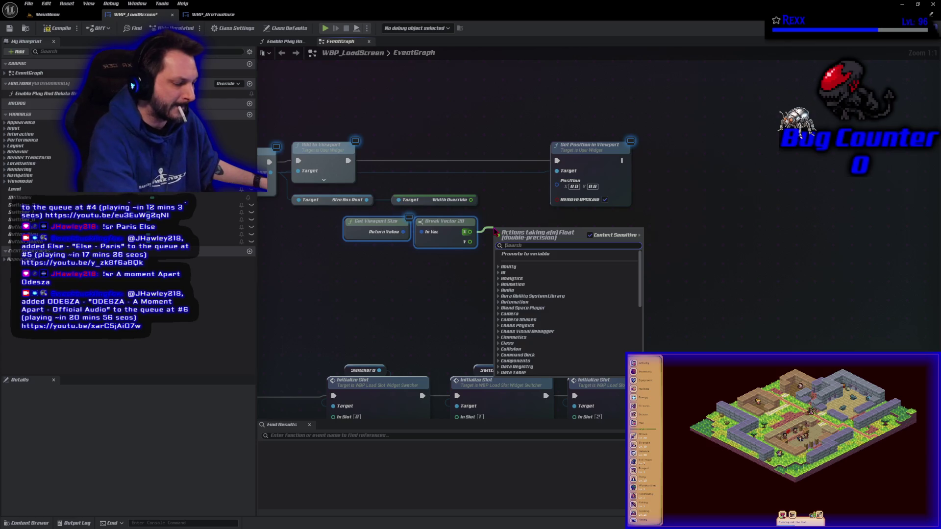
- Divide the viewport X value by 2.0 with a new math node
{"action": "type", "text": "multiply"}
{"action": "left_click", "coordinate": [534, 269]}
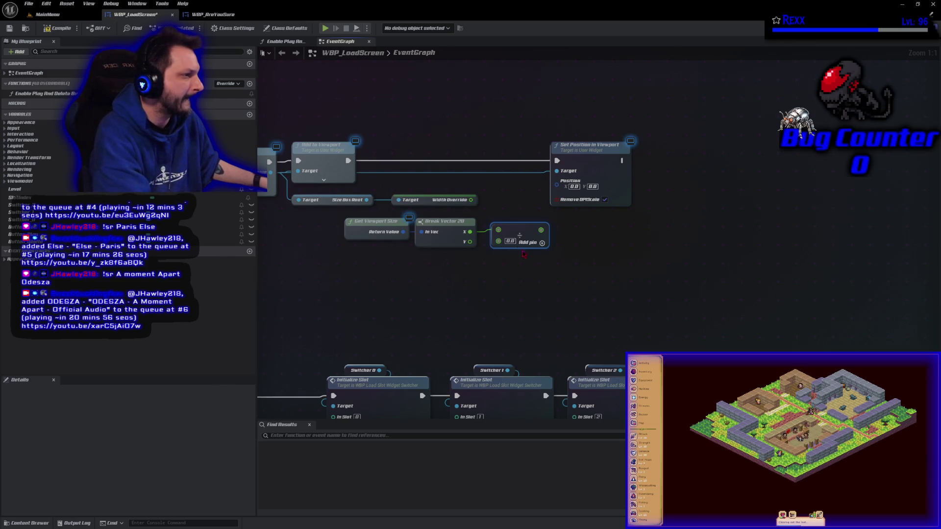
{"action": "left_click", "coordinate": [508, 241]}
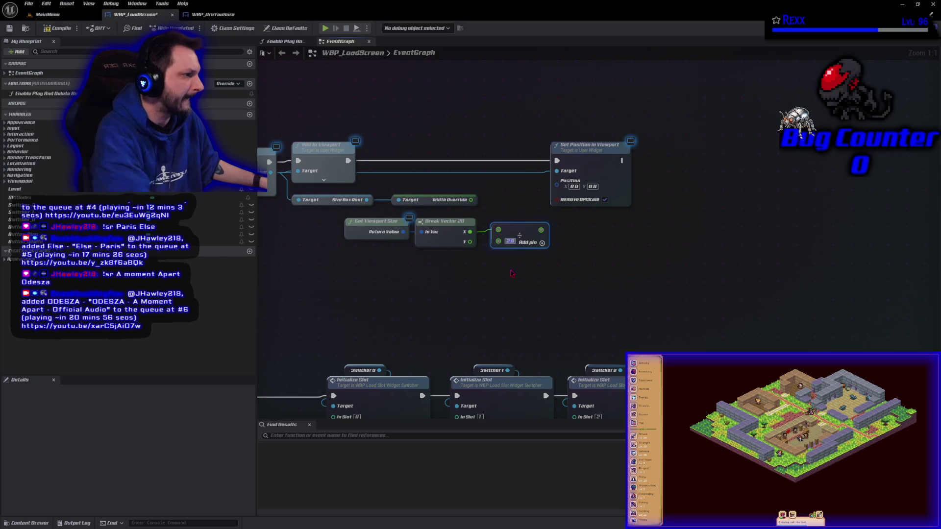
{"action": "type", "text": "2"}
{"action": "key", "text": "Return"}
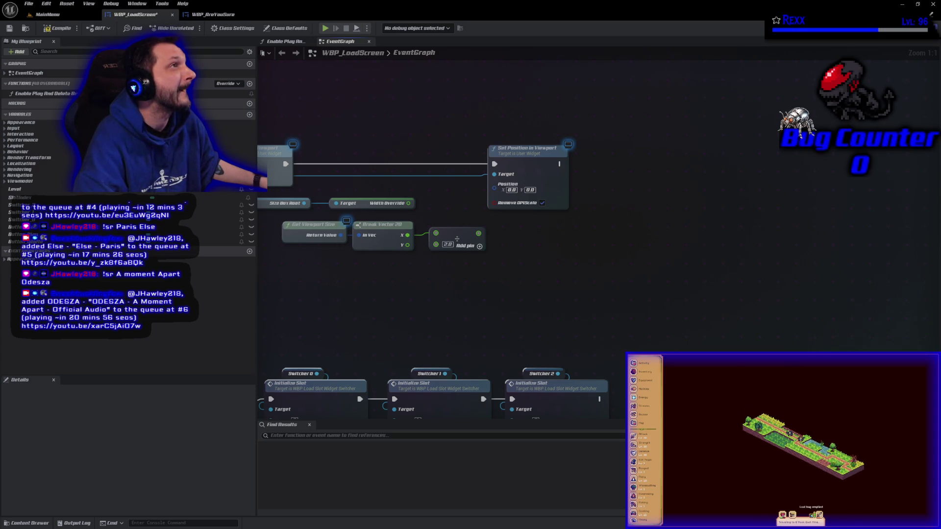
- Duplicate the divide-by-2.0 node and place the copy beside Width Override
{"action": "left_click", "coordinate": [456, 235]}
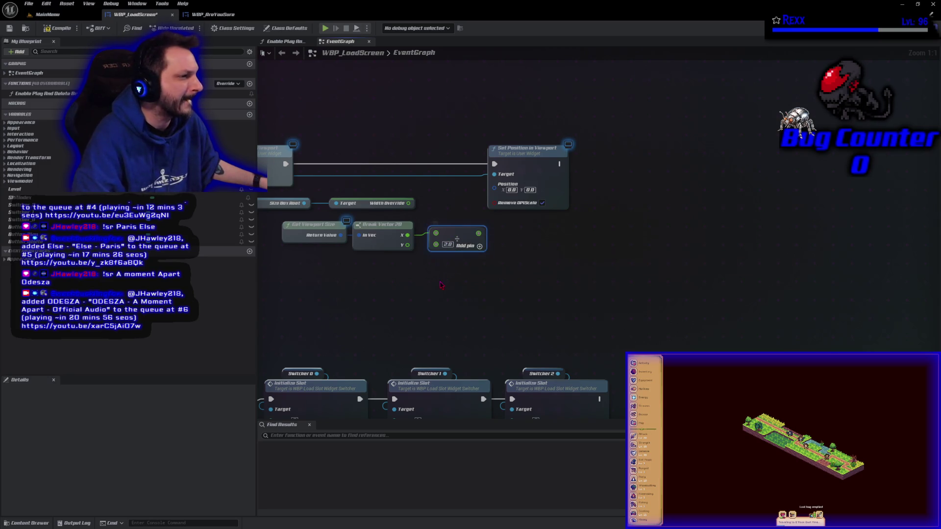
{"action": "key", "text": "ctrl+c"}
{"action": "key", "text": "ctrl+v"}
{"action": "left_click_drag", "start_coordinate": [525, 148], "coordinate": [654, 148]}
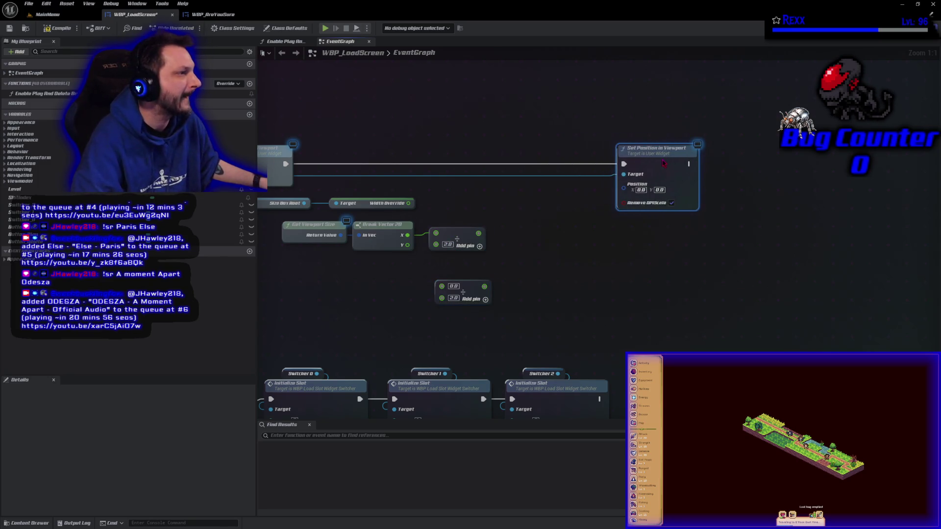
{"action": "mouse_move", "coordinate": [465, 286]}
{"action": "left_mouse_down"}
{"action": "mouse_move", "coordinate": [459, 203]}
{"action": "mouse_move", "coordinate": [464, 216]}
{"action": "mouse_move", "coordinate": [436, 204]}
{"action": "left_mouse_up"}
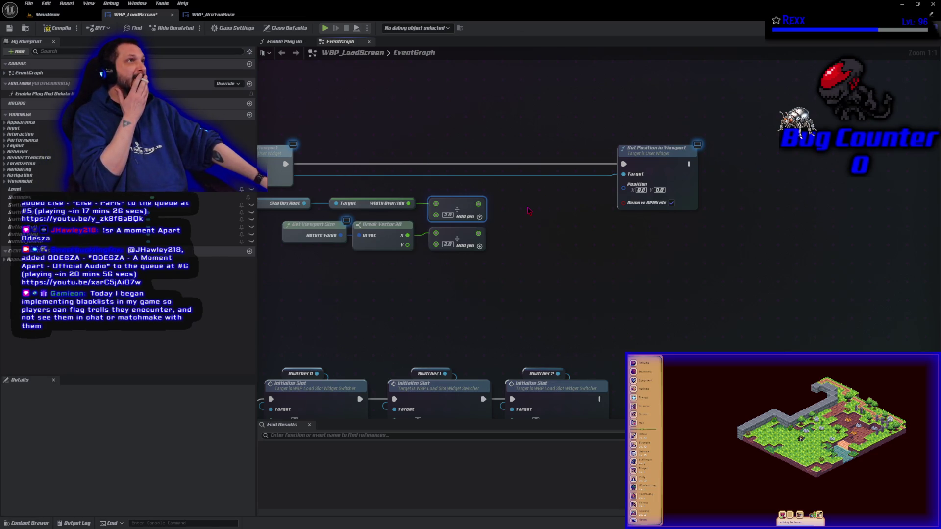
- Subtract the halved width override from the halved viewport X, then group the centering nodes together
{"action": "mouse_move", "coordinate": [516, 225]}
{"action": "left_mouse_down"}
{"action": "mouse_move", "coordinate": [552, 319]}
{"action": "mouse_move", "coordinate": [543, 318]}
{"action": "left_mouse_up"}
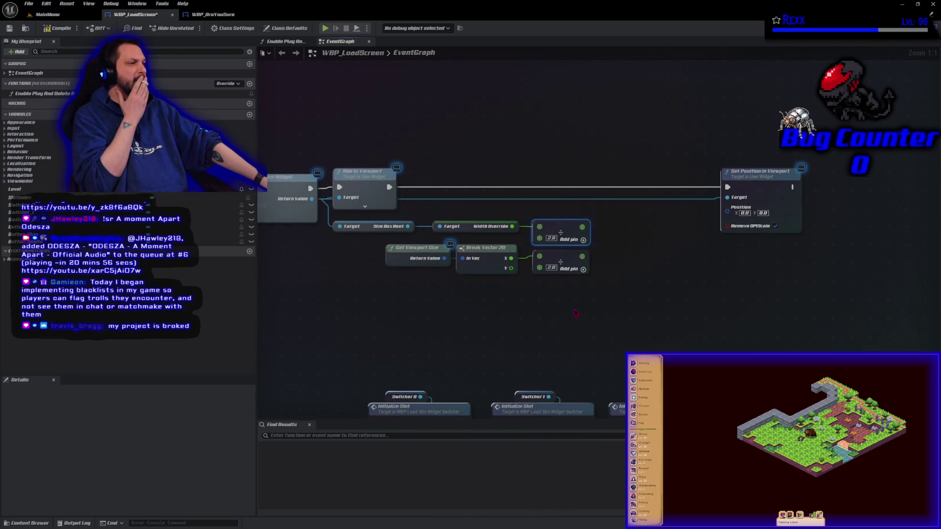
{"action": "left_click_drag", "start_coordinate": [583, 256], "coordinate": [615, 247]}
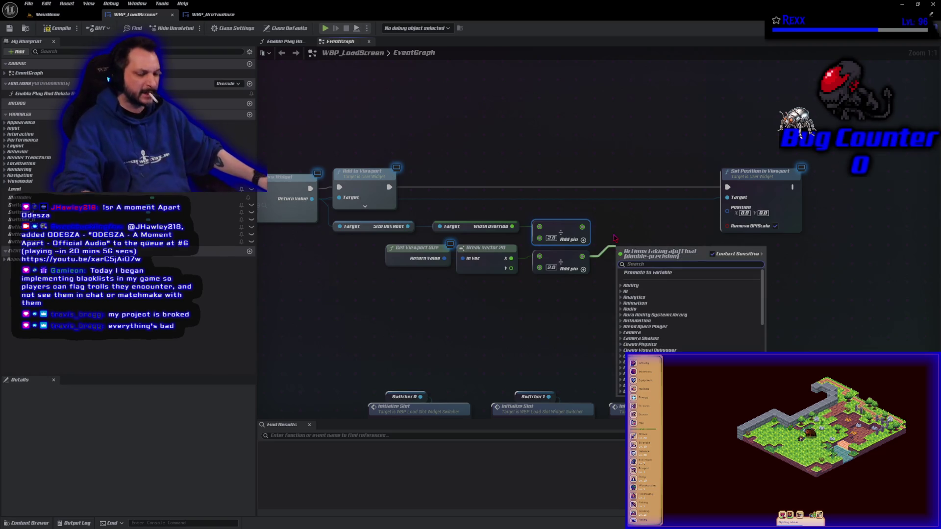
{"action": "type", "text": "-"}
{"action": "key", "text": "Return"}
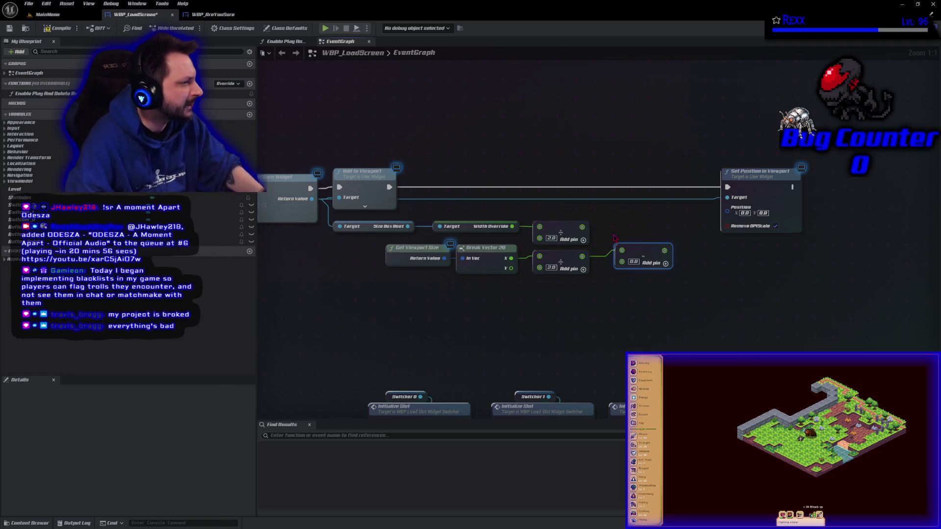
{"action": "left_click_drag", "start_coordinate": [582, 227], "coordinate": [622, 250]}
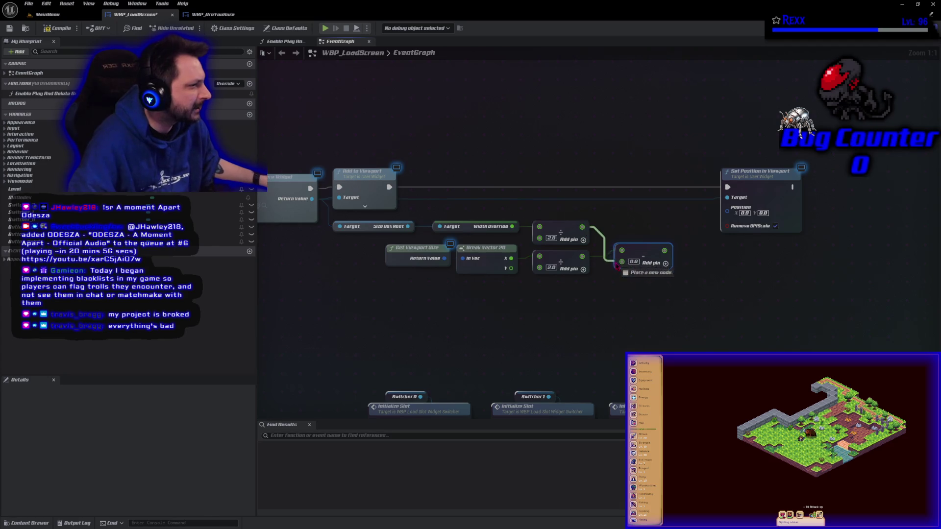
{"action": "mouse_move", "coordinate": [598, 216]}
{"action": "left_mouse_down"}
{"action": "mouse_move", "coordinate": [412, 237]}
{"action": "mouse_move", "coordinate": [366, 269]}
{"action": "mouse_move", "coordinate": [367, 285]}
{"action": "left_mouse_up"}
{"action": "mouse_move", "coordinate": [392, 326]}
{"action": "left_mouse_down"}
{"action": "mouse_move", "coordinate": [637, 245]}
{"action": "mouse_move", "coordinate": [655, 215]}
{"action": "mouse_move", "coordinate": [592, 212]}
{"action": "left_mouse_up"}
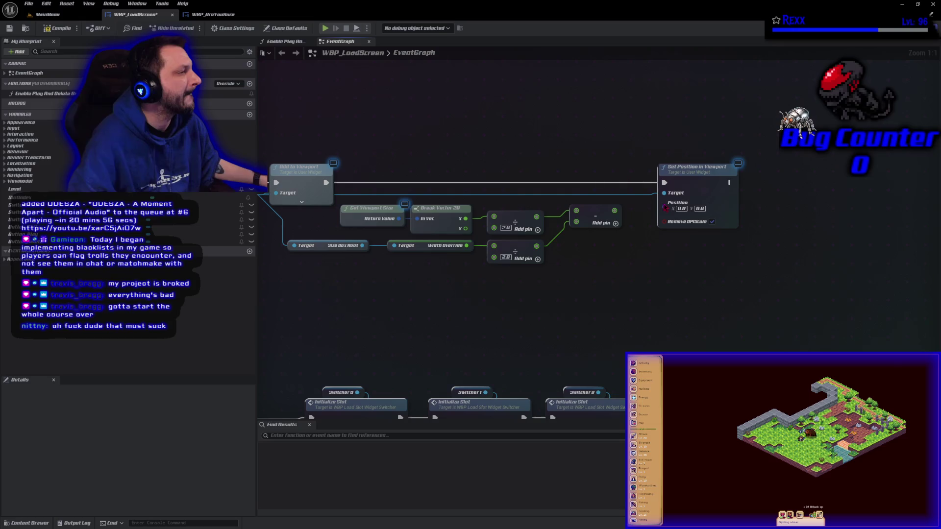
- Split the Position pin, feed the subtraction into Position X and the viewport Y into Position Y, and compile
{"action": "left_click", "coordinate": [677, 214]}
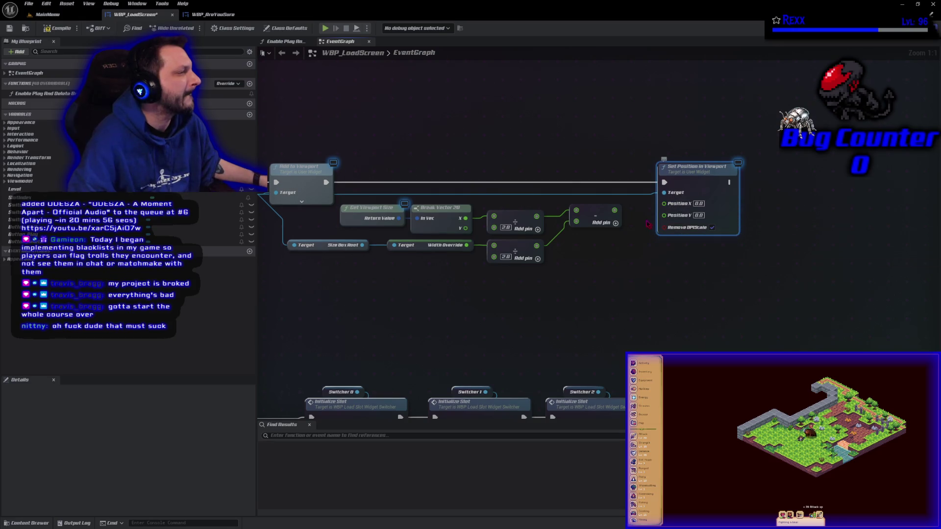
{"action": "left_click_drag", "start_coordinate": [614, 210], "coordinate": [665, 203]}
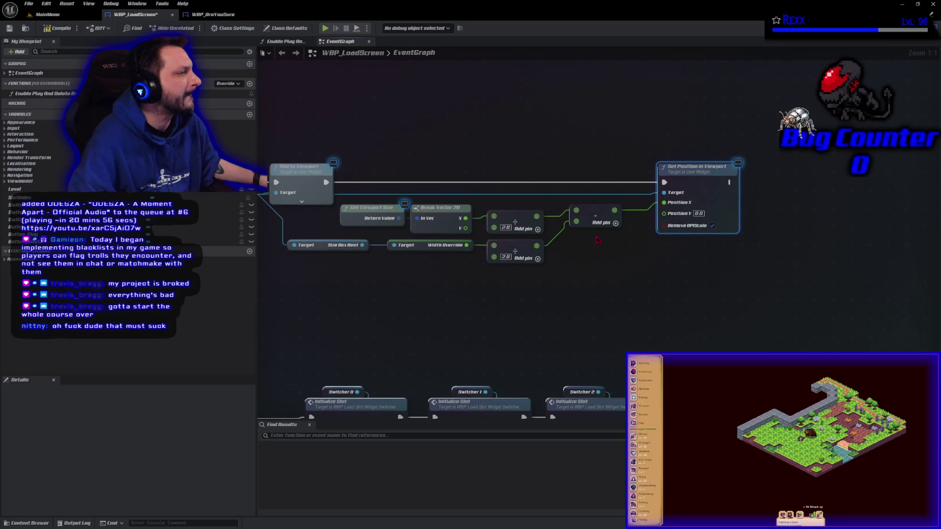
{"action": "mouse_move", "coordinate": [465, 228]}
{"action": "left_mouse_down"}
{"action": "mouse_move", "coordinate": [660, 257]}
{"action": "mouse_move", "coordinate": [679, 219]}
{"action": "left_mouse_up"}
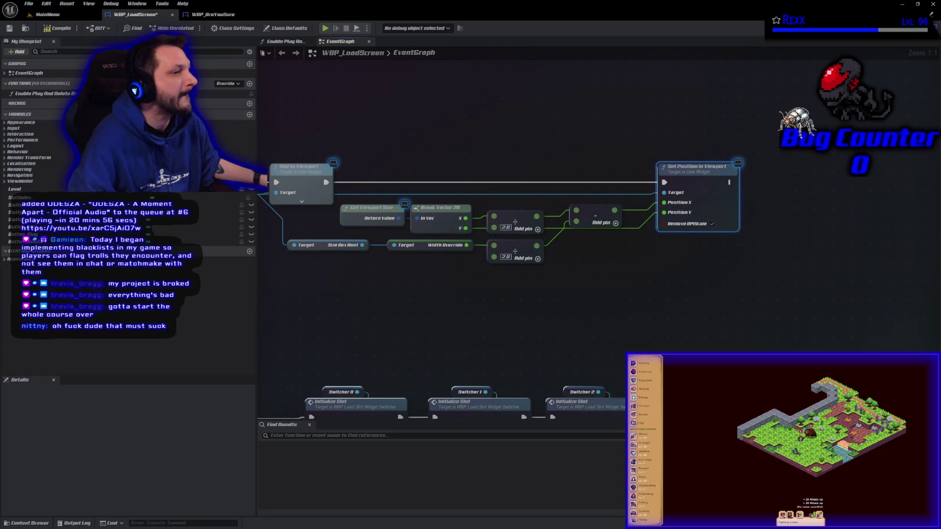
{"action": "left_click", "coordinate": [61, 29]}
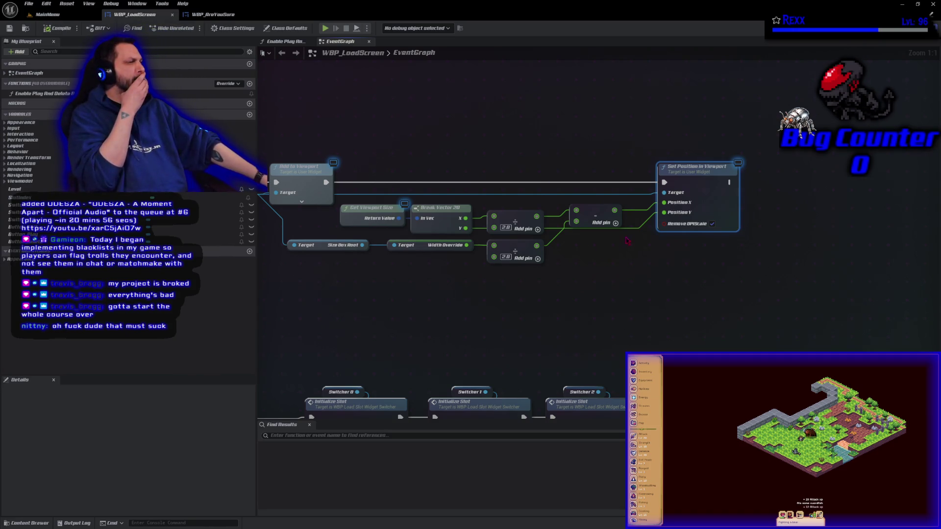
- Disconnect Position Y, set it to 100.0, and recompile the widget blueprint
{"action": "right_click", "coordinate": [664, 213]}
{"action": "left_click", "coordinate": [706, 244]}
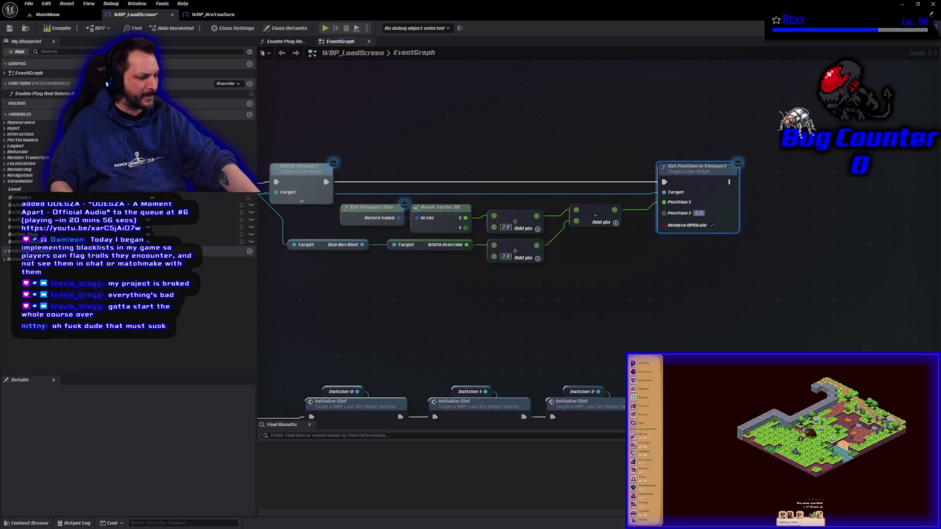
{"action": "type", "text": "100"}
{"action": "key", "text": "Return"}
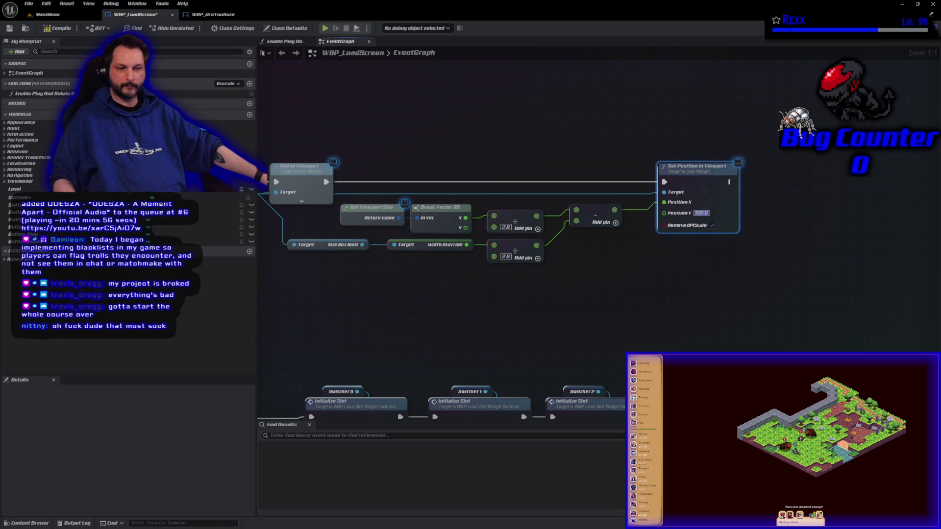
{"action": "left_click", "coordinate": [47, 31]}
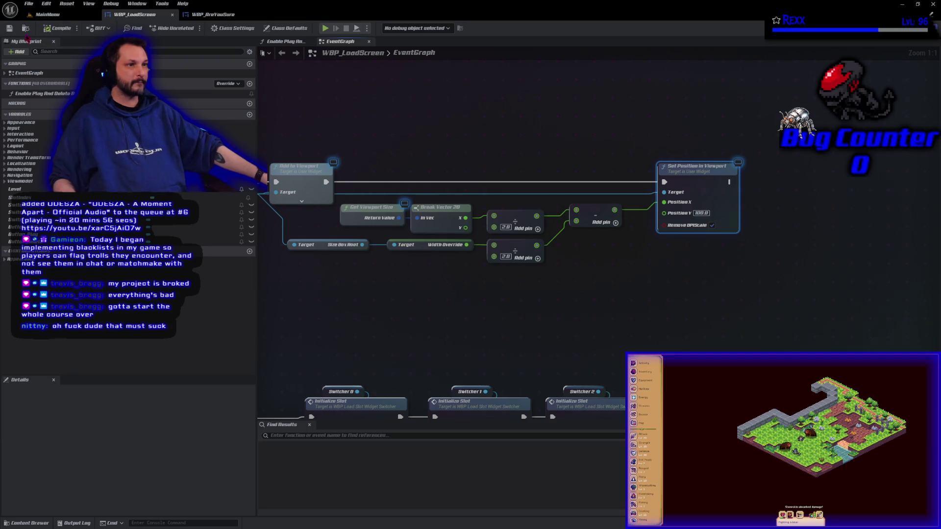
{"action": "left_click", "coordinate": [9, 28]}
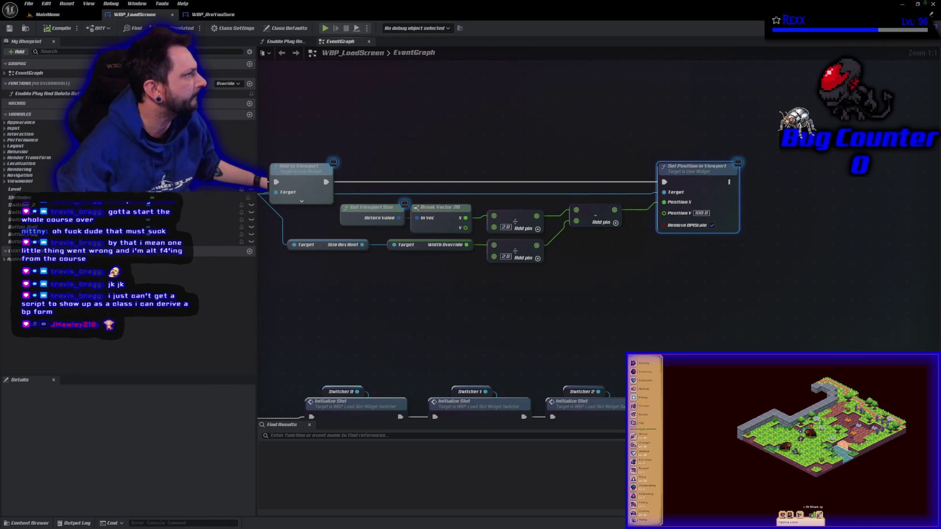
{"action": "left_click", "coordinate": [934, 5]}
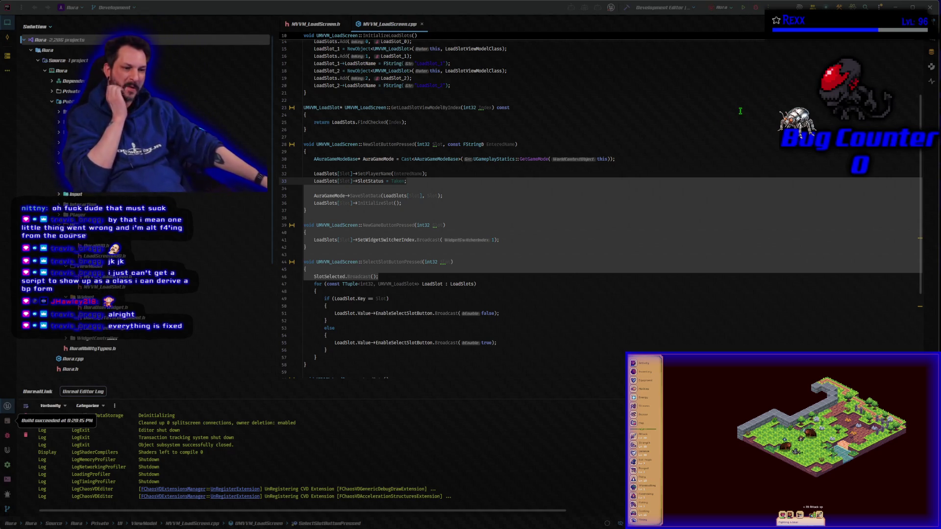
- Set a breakpoint on line 33 of MVVM_LoadScreen.cpp and start a debug build
{"action": "key", "text": "ctrl+F8"}
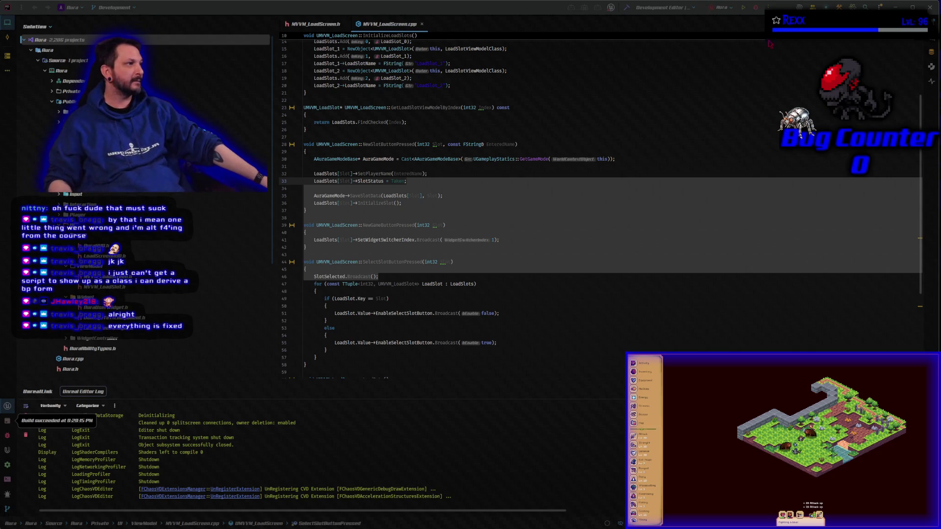
{"action": "left_click", "coordinate": [755, 8]}
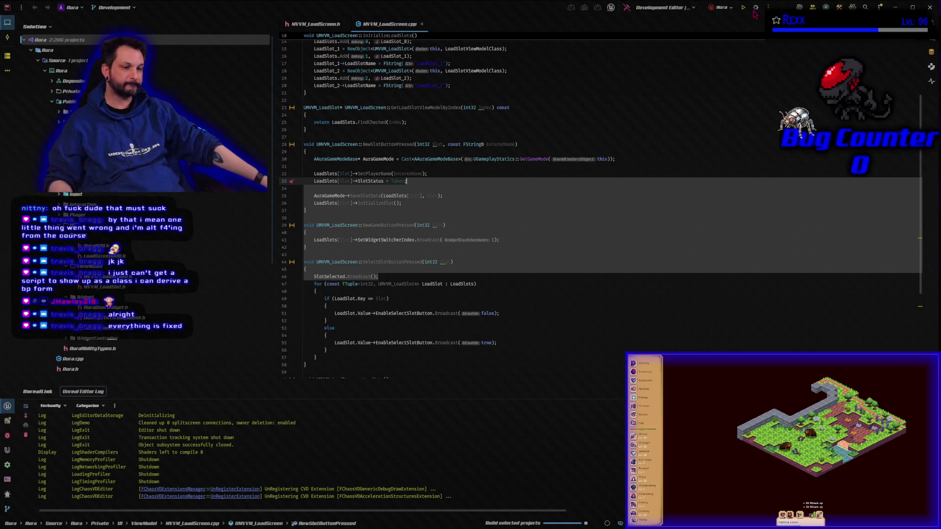
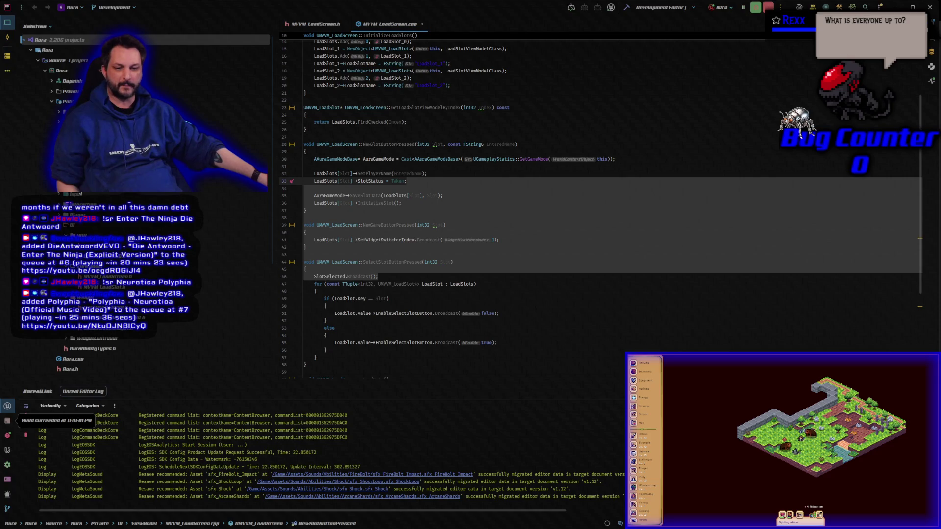
- Switch from Rider back to the Unreal Editor showing the WBP_AreYouSure widget
{"action": "key", "text": "alt+Tab"}
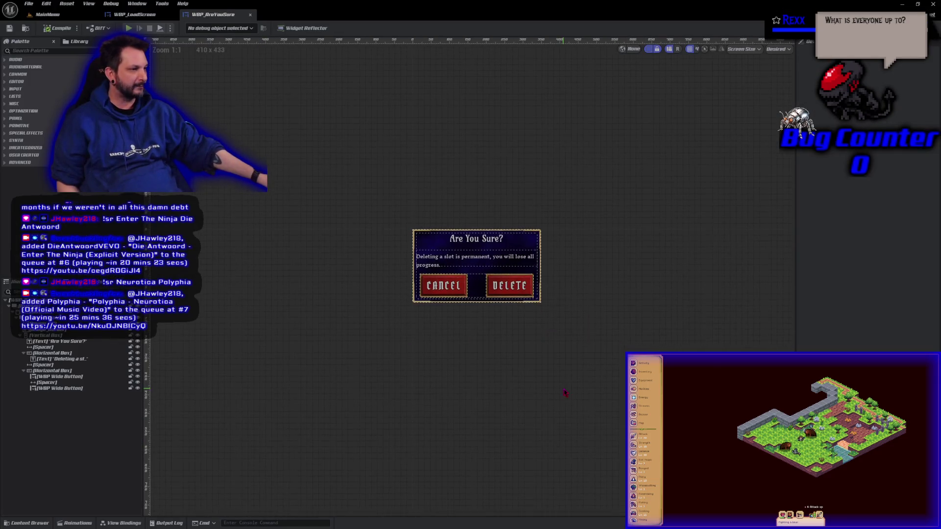
{"action": "scroll", "coordinate": [564, 393], "scroll_direction": "up", "scroll_amount": 4}
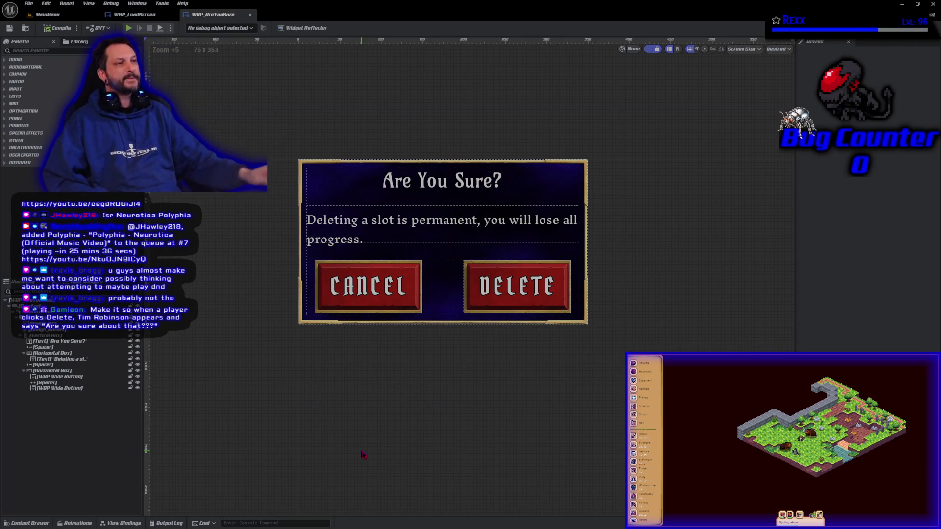
{"action": "left_click_drag", "start_coordinate": [423, 371], "coordinate": [434, 383]}
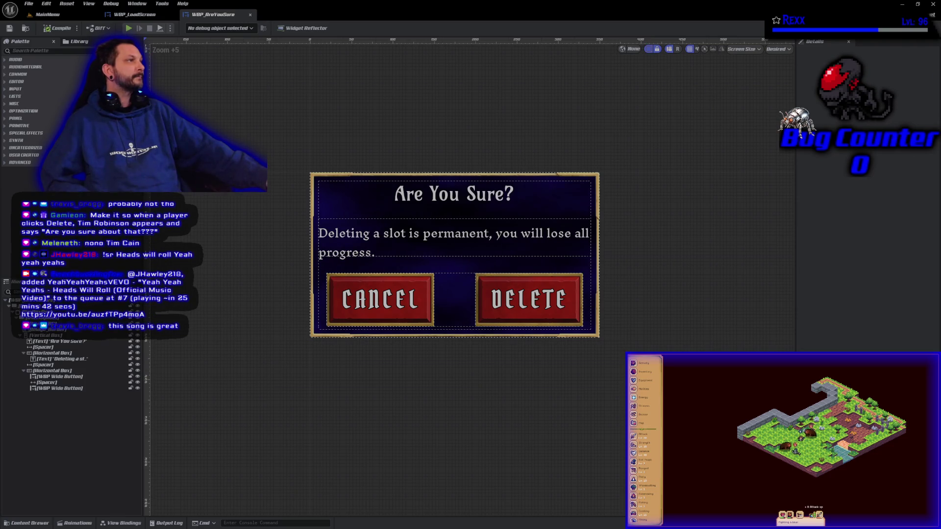
- Switch WBP_AreYouSure from the Designer to its EventGraph
{"action": "left_click", "coordinate": [926, 28]}
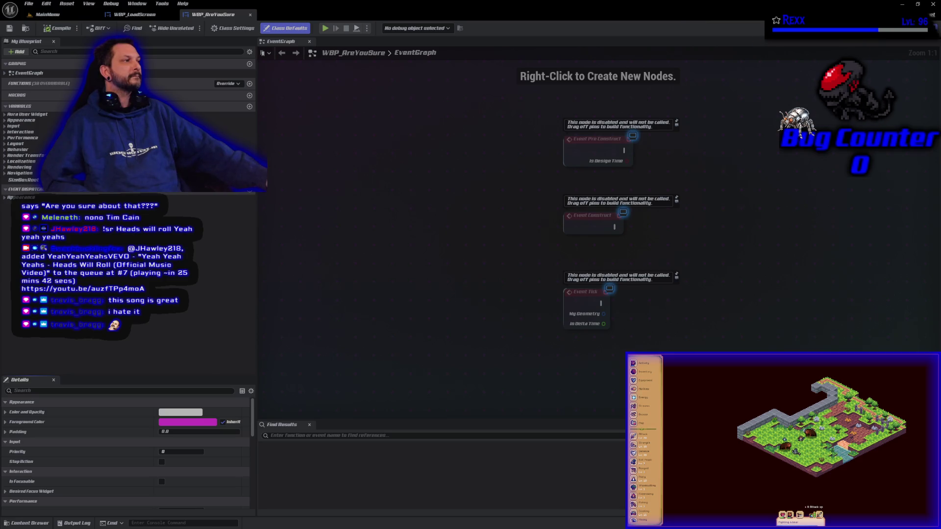
- Move to the WBP_LoadScreen widget and display its EventGraph
{"action": "left_click", "coordinate": [926, 28]}
{"action": "left_click", "coordinate": [135, 14]}
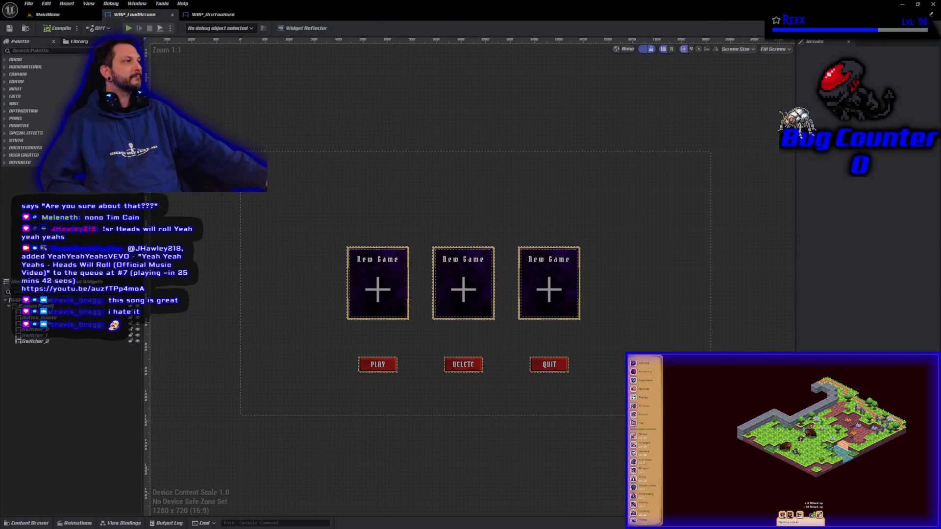
{"action": "left_click", "coordinate": [929, 28]}
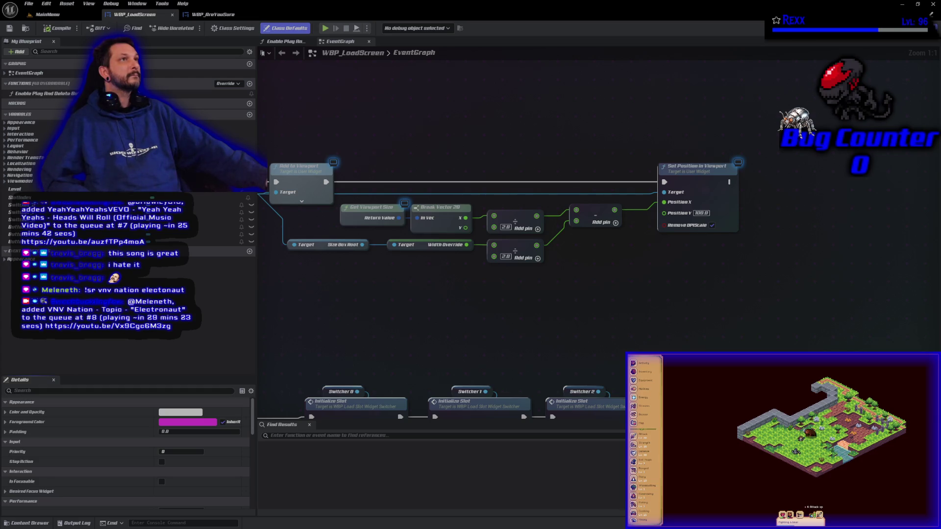
- Shift the Create Widget chain right and insert an Enable Play And Delete Buttons call after OnClicked_Event
{"action": "left_click_drag", "start_coordinate": [387, 288], "coordinate": [718, 278]}
{"action": "scroll", "coordinate": [443, 229], "scroll_direction": "down", "scroll_amount": 3}
{"action": "left_click_drag", "start_coordinate": [506, 160], "coordinate": [855, 278]}
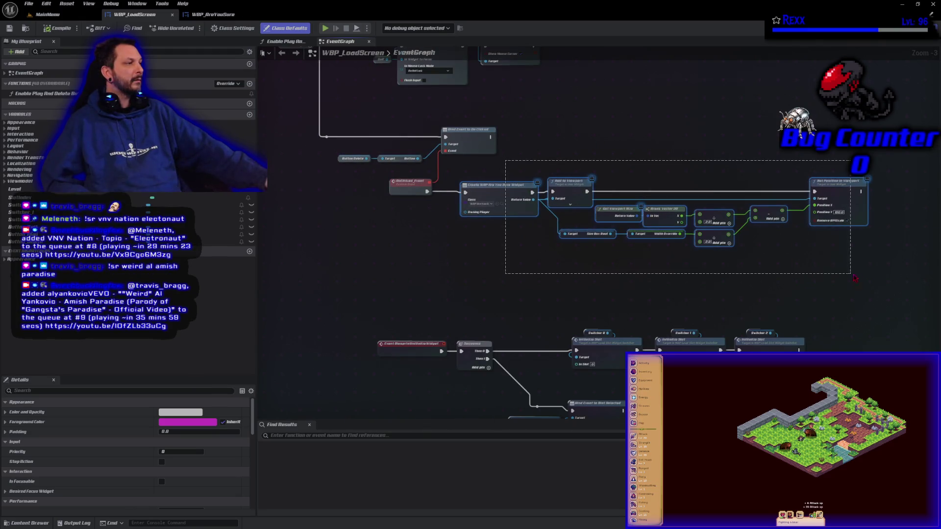
{"action": "left_click_drag", "start_coordinate": [499, 201], "coordinate": [665, 201]}
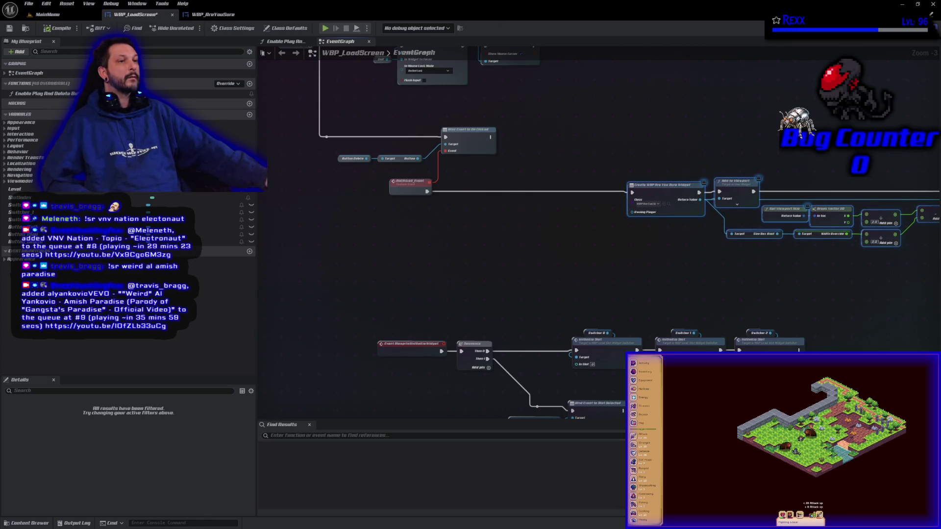
{"action": "mouse_move", "coordinate": [44, 93]}
{"action": "left_mouse_down"}
{"action": "mouse_move", "coordinate": [196, 147]}
{"action": "mouse_move", "coordinate": [429, 196]}
{"action": "mouse_move", "coordinate": [453, 180]}
{"action": "left_mouse_up"}
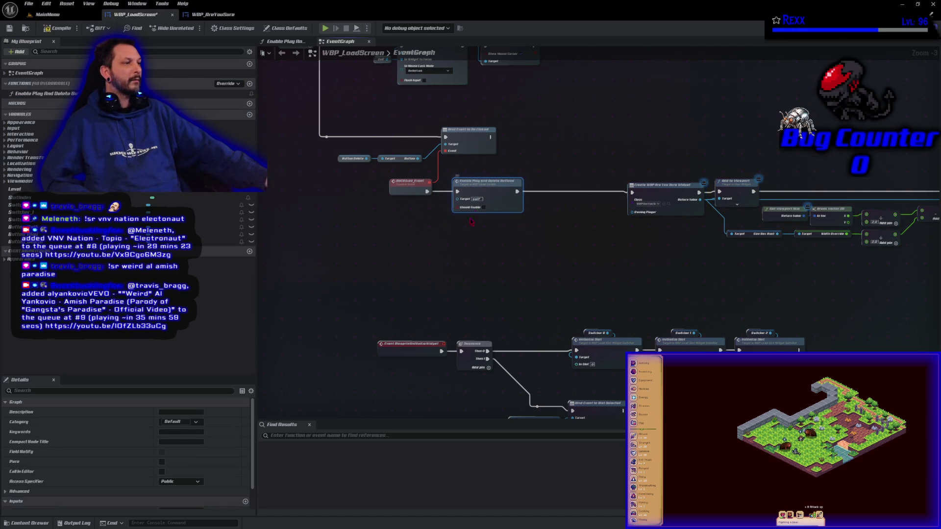
{"action": "scroll", "coordinate": [471, 221], "scroll_direction": "up", "scroll_amount": 3}
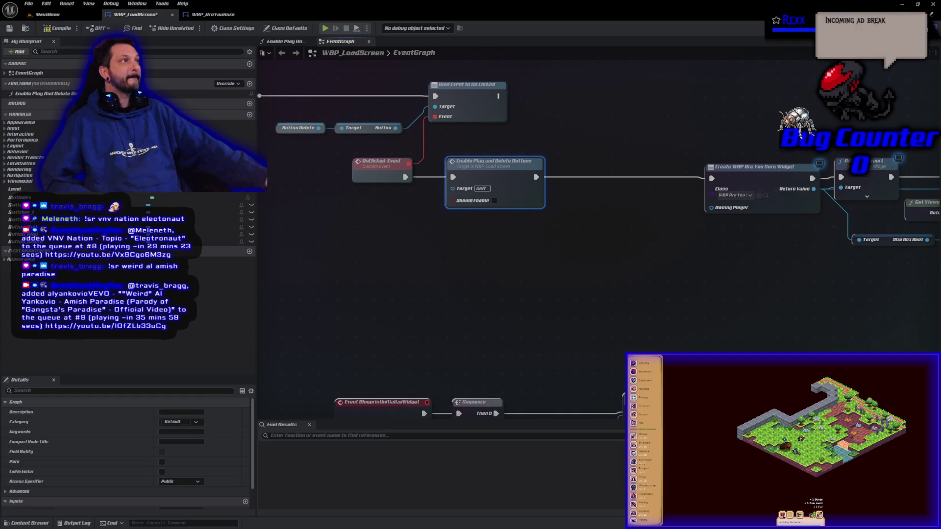
- Go back to WBP_AreYouSure's graph and select its Button_Delete variable
{"action": "left_click", "coordinate": [212, 14]}
{"action": "left_click", "coordinate": [26, 187]}
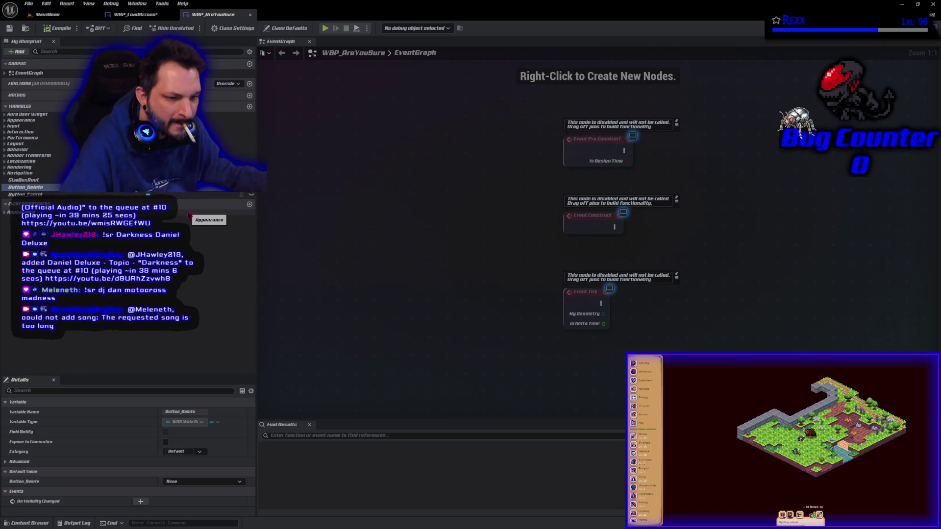
- Get Button_Delete's inner Button and bind its On Clicked to a new OnClicked_Event
{"action": "mouse_move", "coordinate": [24, 187]}
{"action": "left_mouse_down"}
{"action": "mouse_move", "coordinate": [587, 264]}
{"action": "mouse_move", "coordinate": [642, 251]}
{"action": "left_mouse_up"}
{"action": "left_click", "coordinate": [662, 255]}
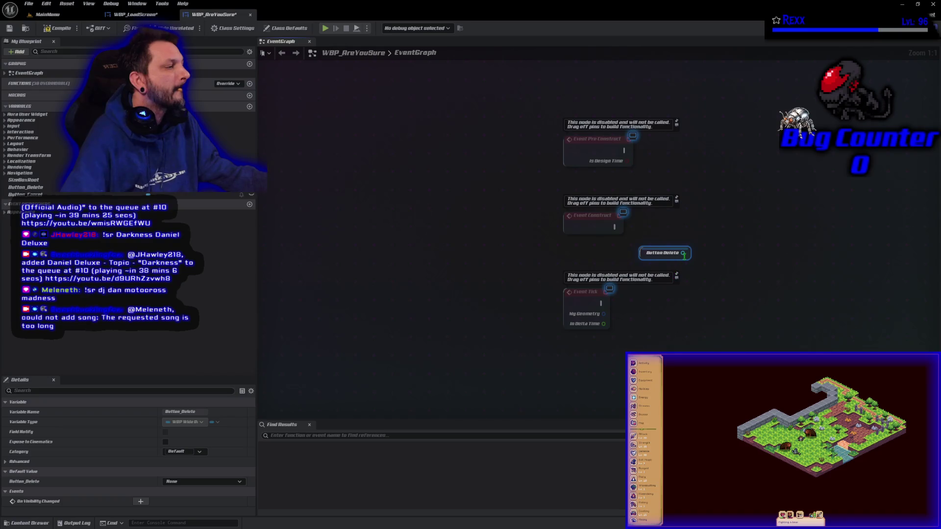
{"action": "mouse_move", "coordinate": [684, 256]}
{"action": "left_mouse_down"}
{"action": "mouse_move", "coordinate": [627, 254]}
{"action": "mouse_move", "coordinate": [653, 255]}
{"action": "mouse_move", "coordinate": [647, 250]}
{"action": "left_mouse_up"}
{"action": "type", "text": "butt"}
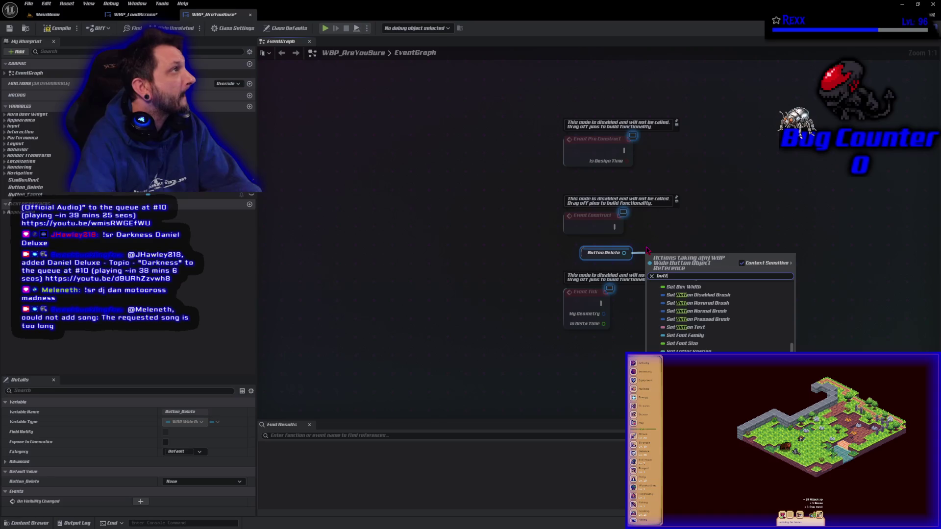
{"action": "key", "text": "Return"}
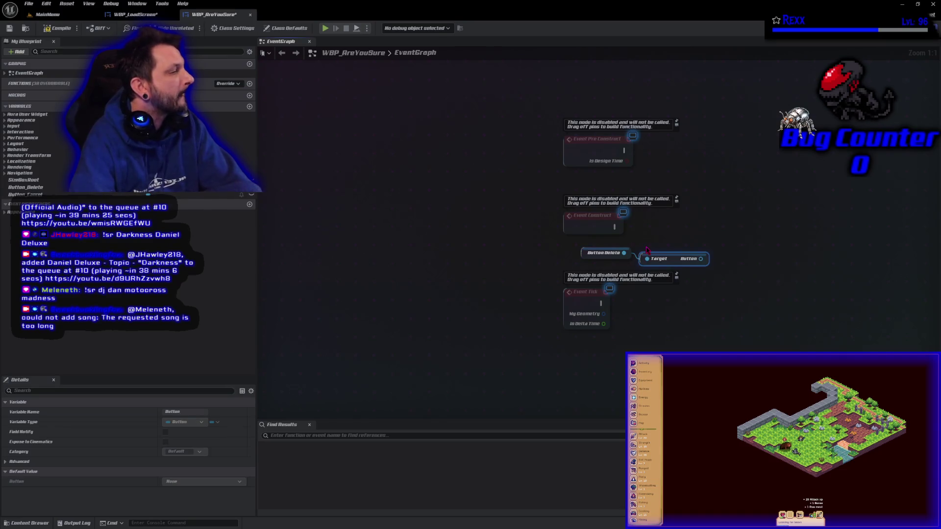
{"action": "left_click_drag", "start_coordinate": [701, 260], "coordinate": [716, 259]}
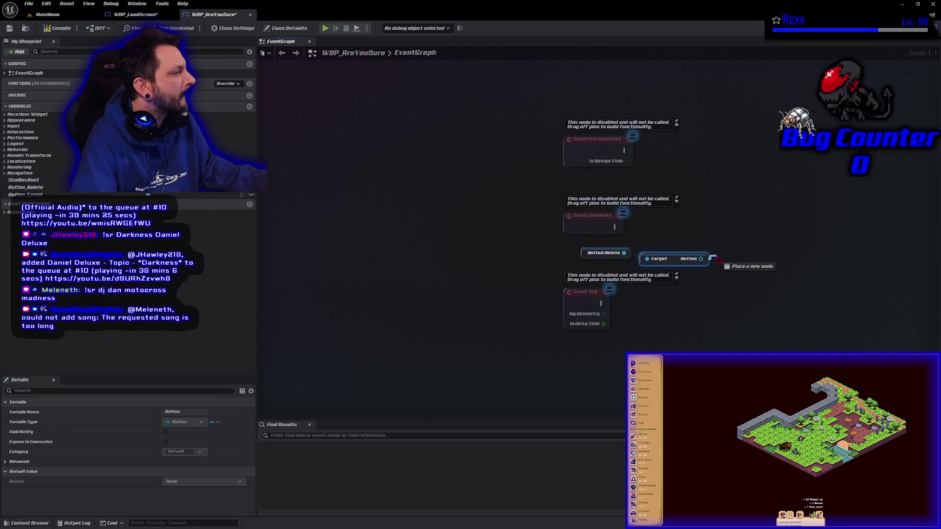
{"action": "type", "text": "ass"}
{"action": "key", "text": "Return"}
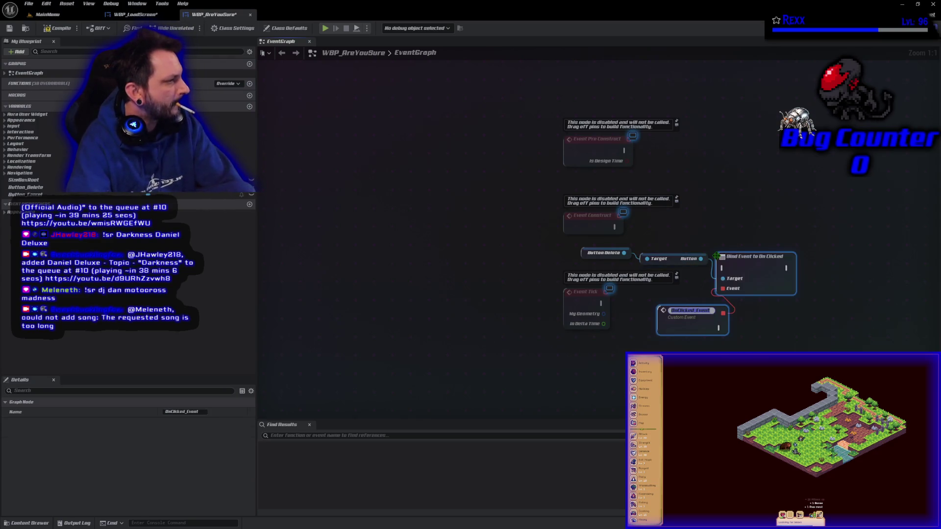
{"action": "key", "text": "Return"}
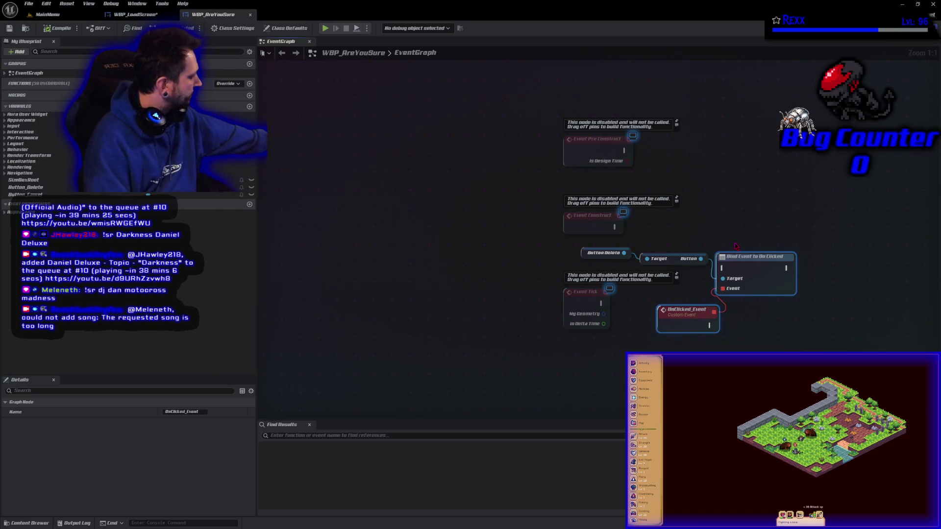
- Wire Event Construct into the Bind Event node and move Event Tick out of the way
{"action": "left_click", "coordinate": [735, 247]}
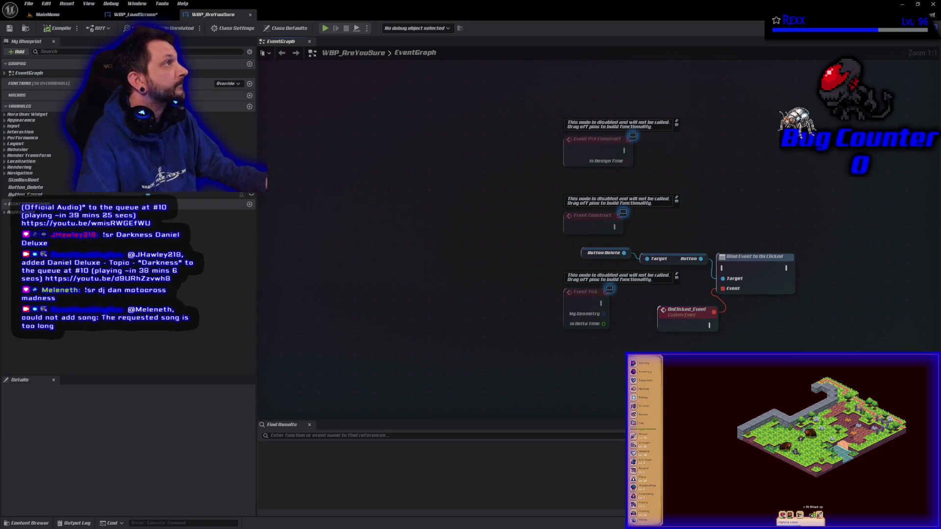
{"action": "mouse_move", "coordinate": [614, 227]}
{"action": "left_mouse_down"}
{"action": "mouse_move", "coordinate": [723, 251]}
{"action": "mouse_move", "coordinate": [723, 268]}
{"action": "left_mouse_up"}
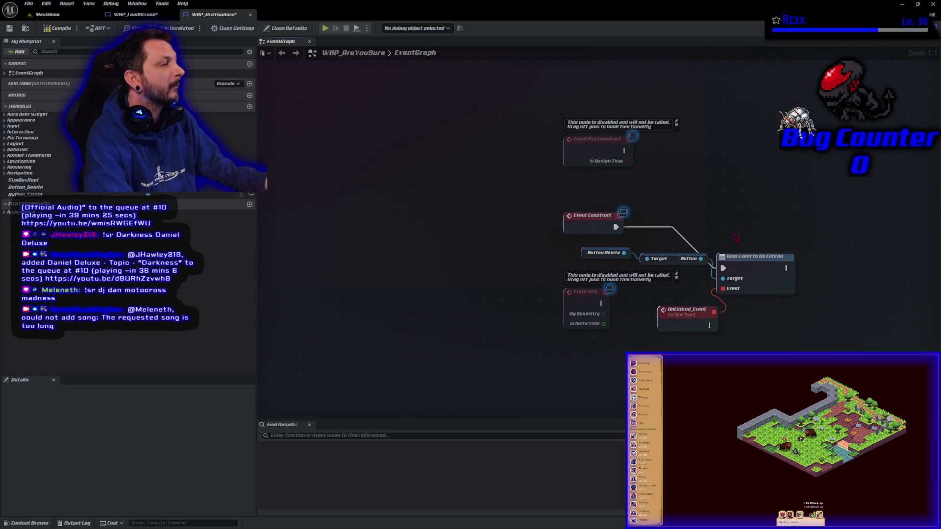
{"action": "left_click_drag", "start_coordinate": [754, 261], "coordinate": [783, 220]}
{"action": "mouse_move", "coordinate": [645, 328]}
{"action": "left_mouse_down"}
{"action": "mouse_move", "coordinate": [510, 285]}
{"action": "mouse_move", "coordinate": [559, 284]}
{"action": "mouse_move", "coordinate": [563, 326]}
{"action": "left_mouse_up"}
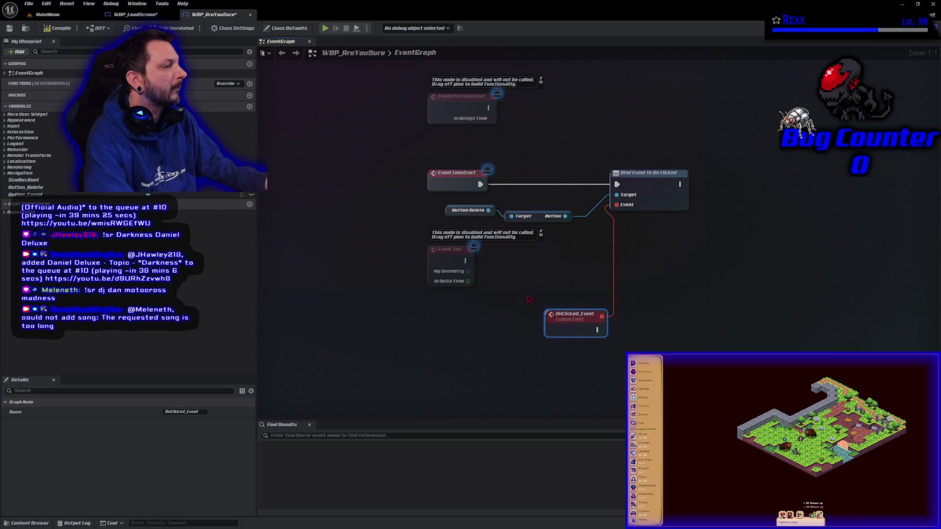
{"action": "mouse_move", "coordinate": [448, 266]}
{"action": "left_mouse_down"}
{"action": "mouse_move", "coordinate": [466, 378]}
{"action": "mouse_move", "coordinate": [346, 346]}
{"action": "mouse_move", "coordinate": [326, 364]}
{"action": "mouse_move", "coordinate": [332, 390]}
{"action": "left_mouse_up"}
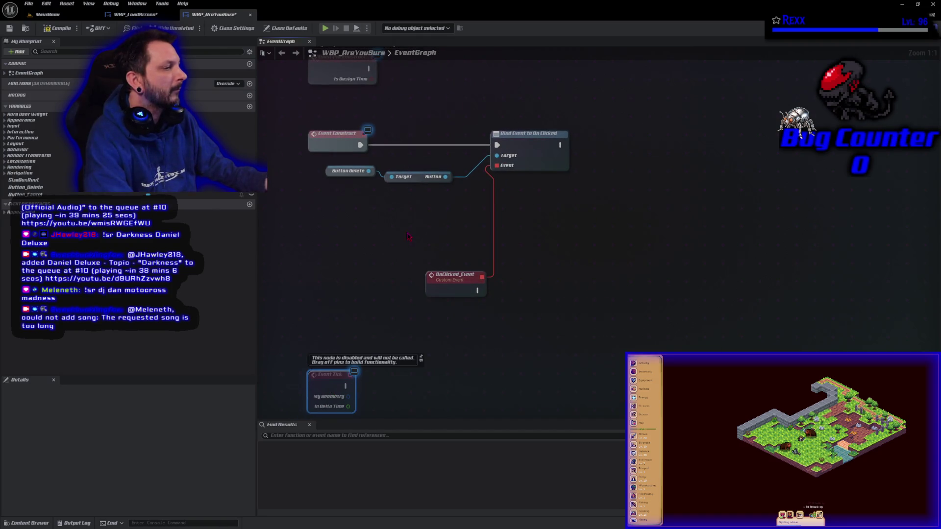
{"action": "left_click_drag", "start_coordinate": [406, 229], "coordinate": [394, 294]}
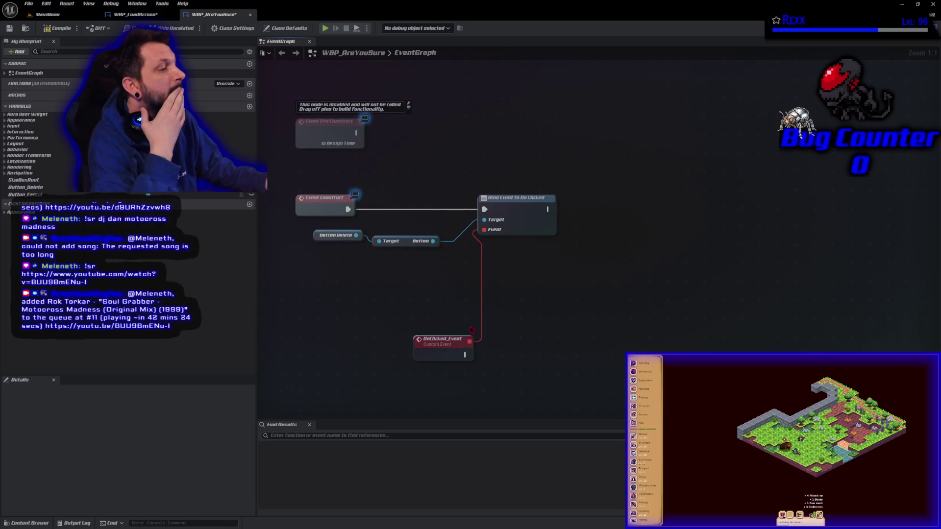
{"action": "left_click_drag", "start_coordinate": [465, 355], "coordinate": [488, 354]}
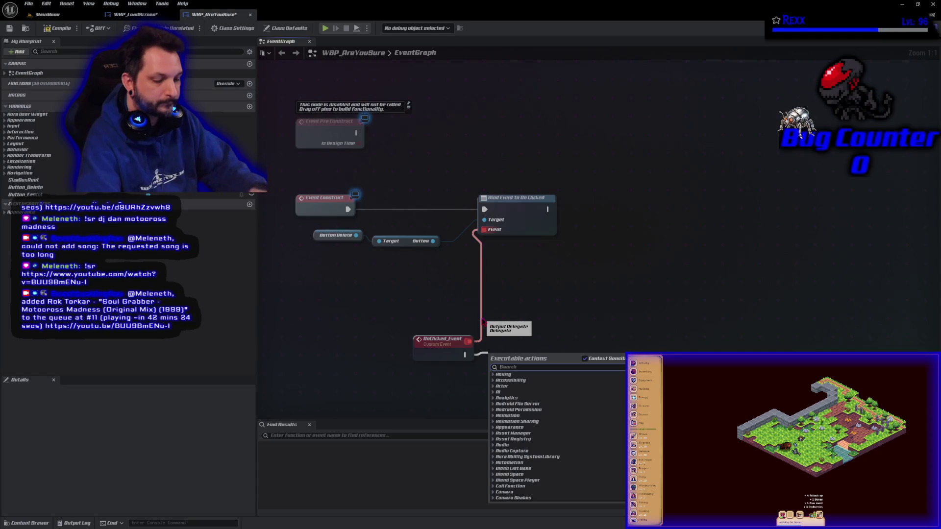
- Add Remove from Parent after OnClicked_Event, save both widgets, and create a new event dispatcher
{"action": "type", "text": "remove from"}
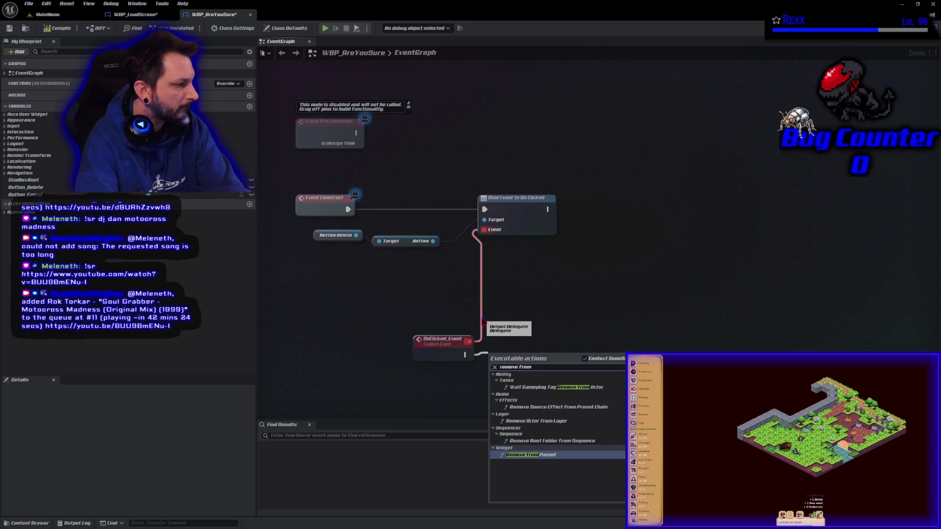
{"action": "key", "text": "Return"}
{"action": "left_click_drag", "start_coordinate": [519, 363], "coordinate": [531, 349]}
{"action": "key", "text": "ctrl+shift+s"}
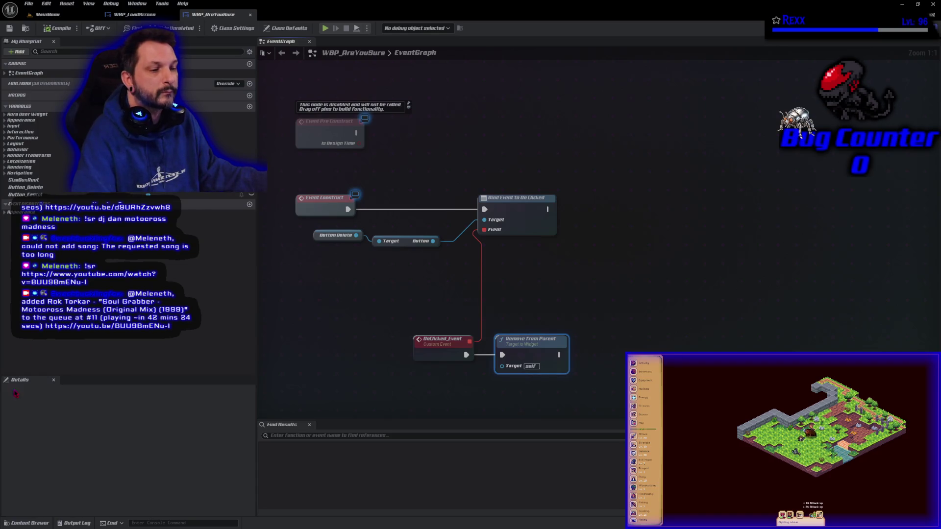
{"action": "left_click", "coordinate": [250, 204]}
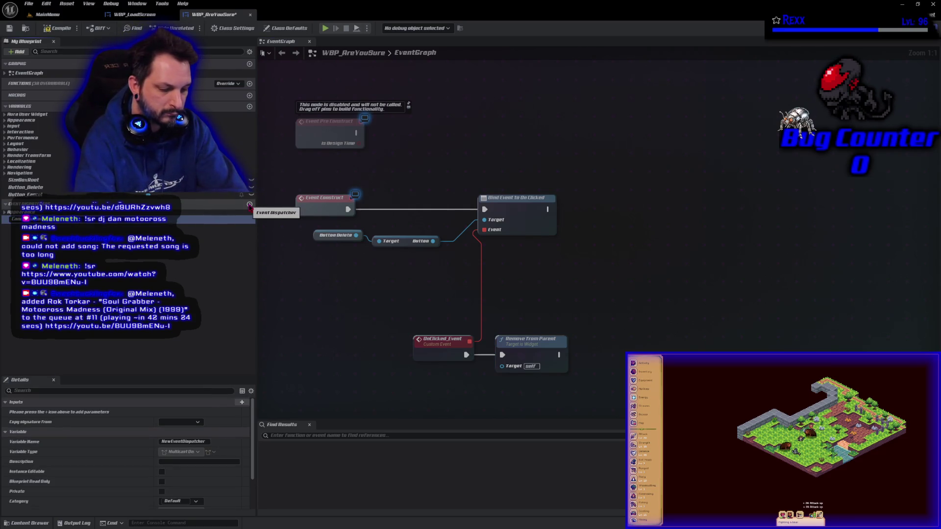
- Name the new dispatcher CancelButtonClicked and compile WBP_AreYouSure
{"action": "type", "text": "CancelButtonClicked"}
{"action": "key", "text": "Return"}
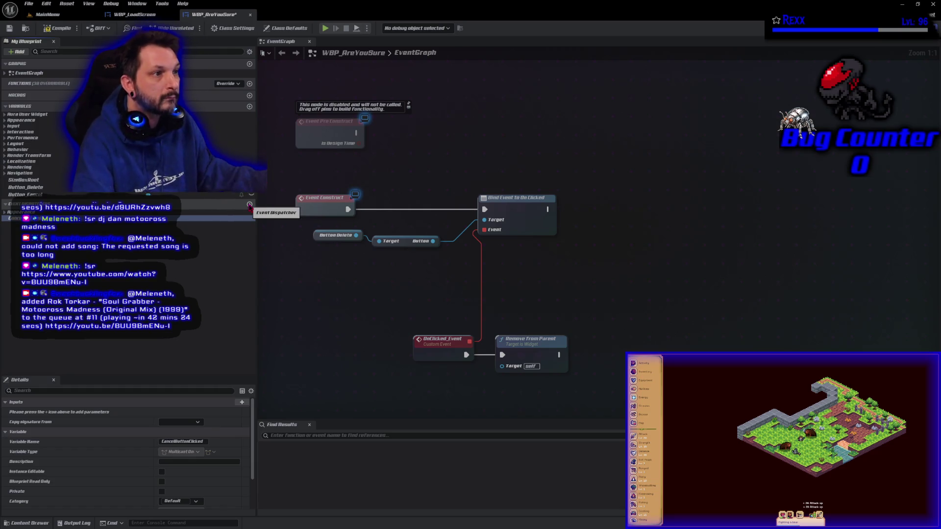
{"action": "left_click", "coordinate": [62, 27]}
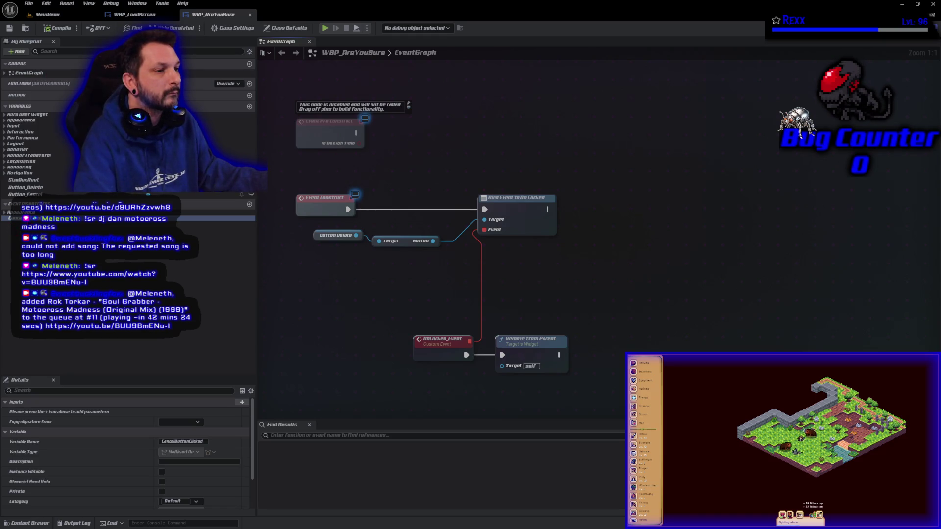
- Insert a Call Cancel Button Clicked node between OnClicked_Event and Remove from Parent
{"action": "mouse_move", "coordinate": [215, 218]}
{"action": "left_mouse_down"}
{"action": "mouse_move", "coordinate": [432, 310]}
{"action": "mouse_move", "coordinate": [299, 237]}
{"action": "left_mouse_up"}
{"action": "left_click", "coordinate": [435, 314]}
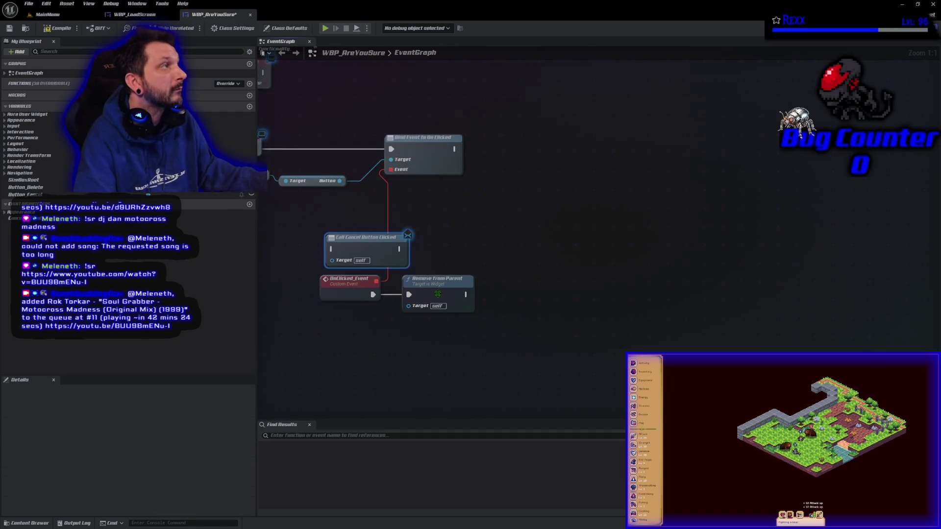
{"action": "left_click_drag", "start_coordinate": [438, 294], "coordinate": [540, 301]}
{"action": "left_click_drag", "start_coordinate": [369, 254], "coordinate": [440, 301]}
{"action": "left_click_drag", "start_coordinate": [372, 295], "coordinate": [402, 296]}
{"action": "mouse_move", "coordinate": [469, 295]}
{"action": "left_mouse_down"}
{"action": "mouse_move", "coordinate": [488, 303]}
{"action": "mouse_move", "coordinate": [503, 295]}
{"action": "left_mouse_up"}
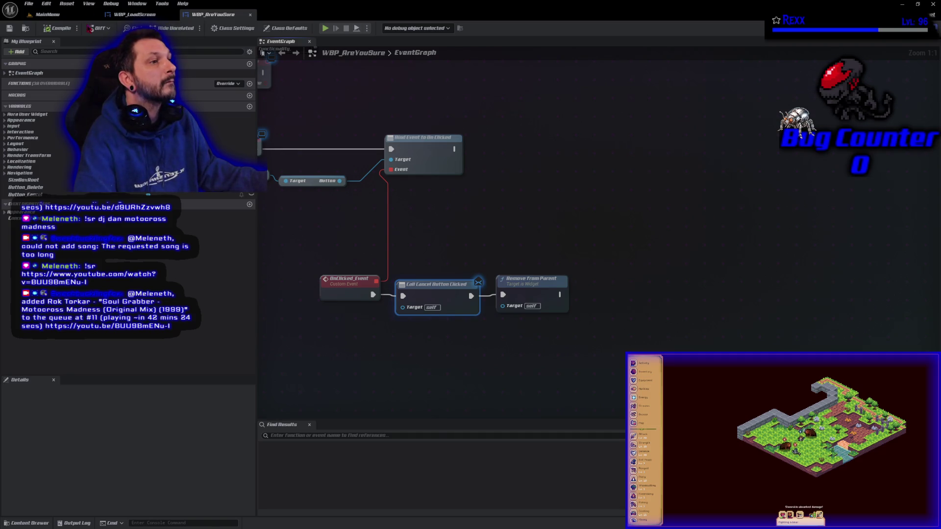
{"action": "left_click", "coordinate": [130, 15]}
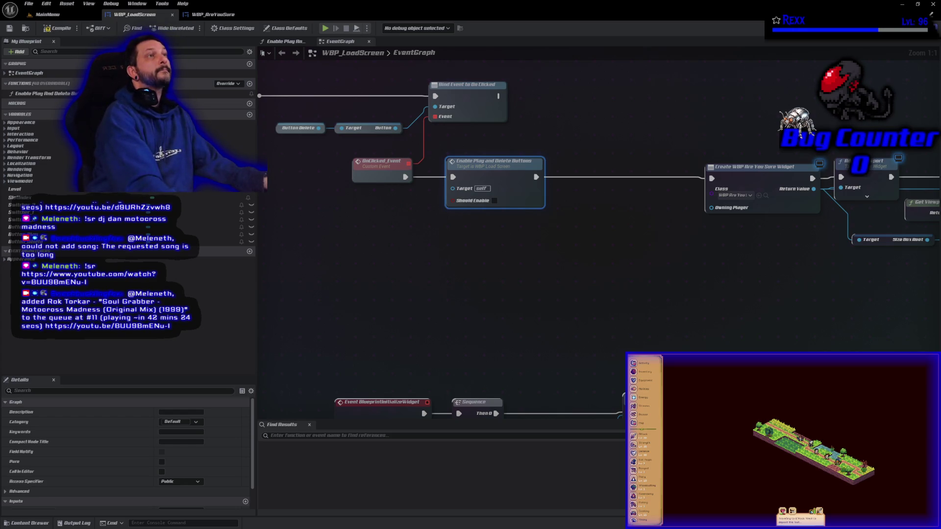
{"action": "mouse_move", "coordinate": [491, 298]}
{"action": "left_mouse_down"}
{"action": "mouse_move", "coordinate": [500, 184]}
{"action": "mouse_move", "coordinate": [436, 96]}
{"action": "mouse_move", "coordinate": [443, 293]}
{"action": "left_mouse_up"}
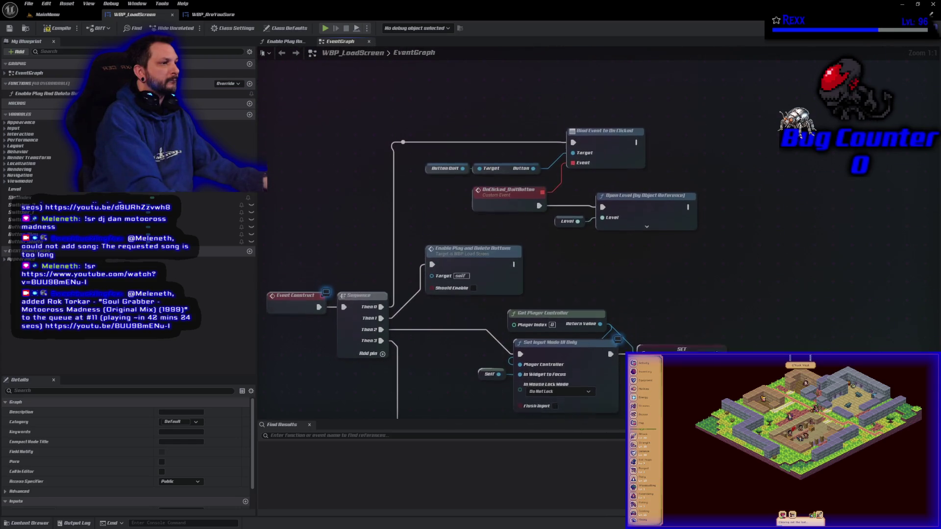
{"action": "left_click_drag", "start_coordinate": [470, 402], "coordinate": [528, 94]}
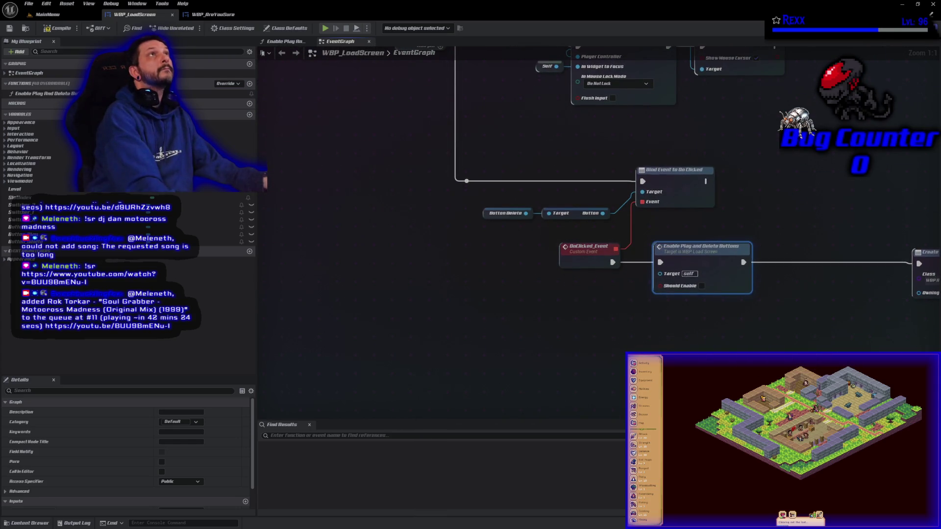
{"action": "scroll", "coordinate": [513, 393], "scroll_direction": "down", "scroll_amount": 4}
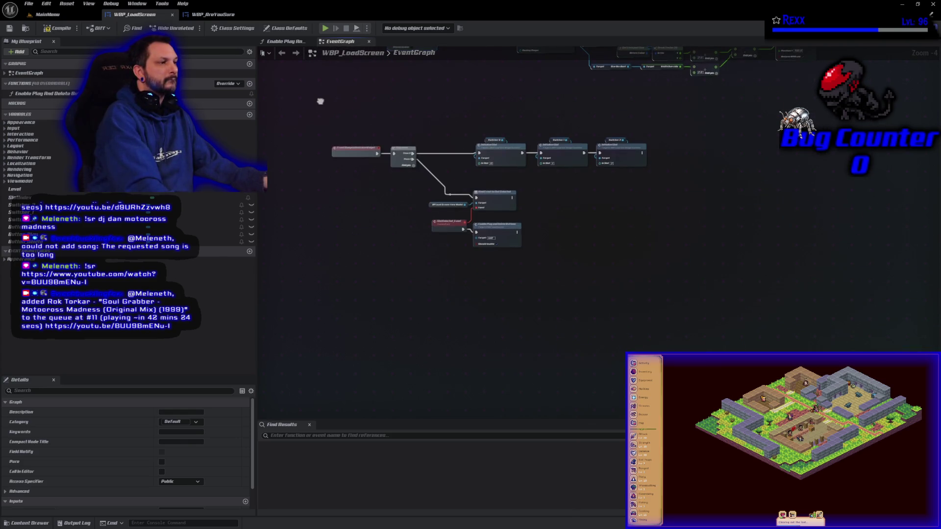
{"action": "left_click_drag", "start_coordinate": [320, 101], "coordinate": [316, 231]}
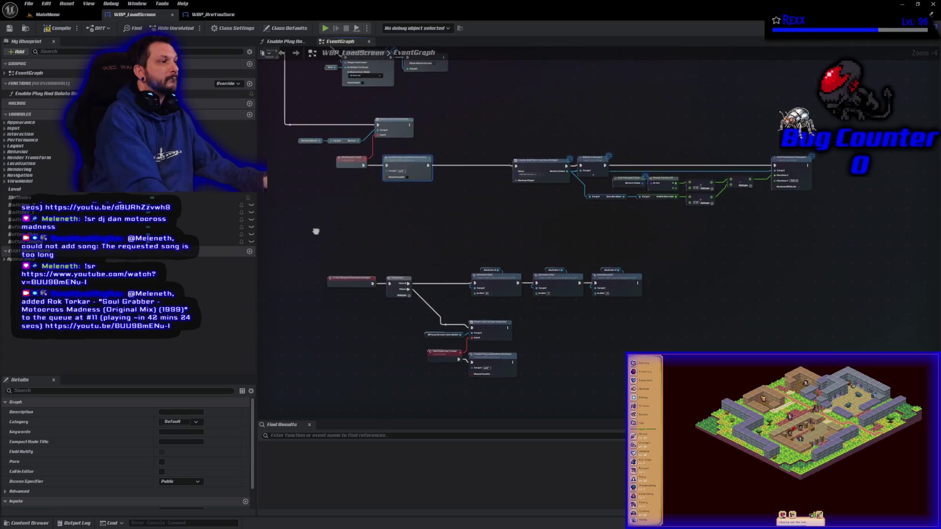
{"action": "scroll", "coordinate": [315, 231], "scroll_direction": "up", "scroll_amount": 4}
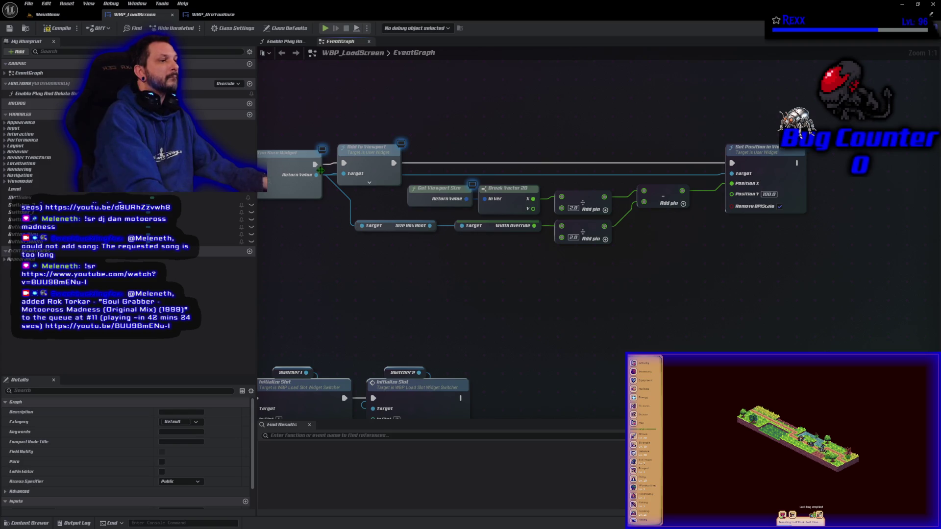
- Bind a CancelButtonClicked_Event to the created widget's Cancel Button Clicked after Set Position in Viewport, then save
{"action": "mouse_move", "coordinate": [319, 173]}
{"action": "left_mouse_down"}
{"action": "mouse_move", "coordinate": [466, 309]}
{"action": "mouse_move", "coordinate": [349, 306]}
{"action": "mouse_move", "coordinate": [824, 192]}
{"action": "left_mouse_up"}
{"action": "type", "text": "a"}
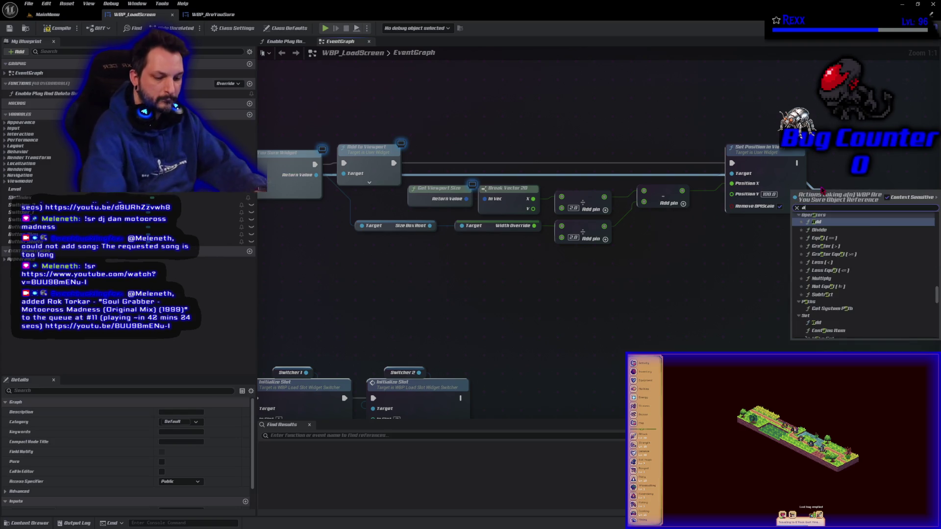
{"action": "type", "text": "ssi"}
{"action": "key", "text": "Down"}
{"action": "key", "text": "Down"}
{"action": "key", "text": "Return"}
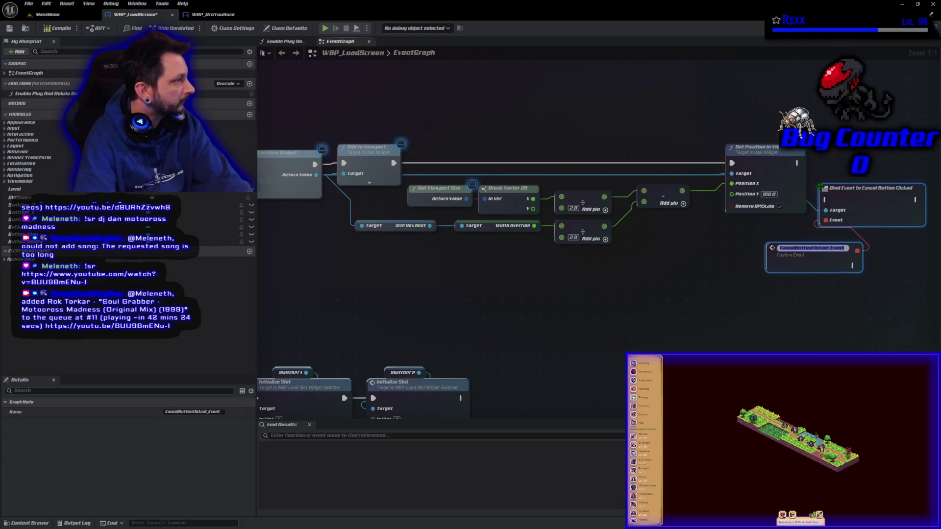
{"action": "left_click", "coordinate": [798, 164]}
{"action": "mouse_move", "coordinate": [798, 164]}
{"action": "left_mouse_down"}
{"action": "mouse_move", "coordinate": [855, 186]}
{"action": "mouse_move", "coordinate": [825, 200]}
{"action": "mouse_move", "coordinate": [867, 186]}
{"action": "mouse_move", "coordinate": [873, 169]}
{"action": "left_mouse_up"}
{"action": "left_click_drag", "start_coordinate": [804, 248], "coordinate": [773, 248]}
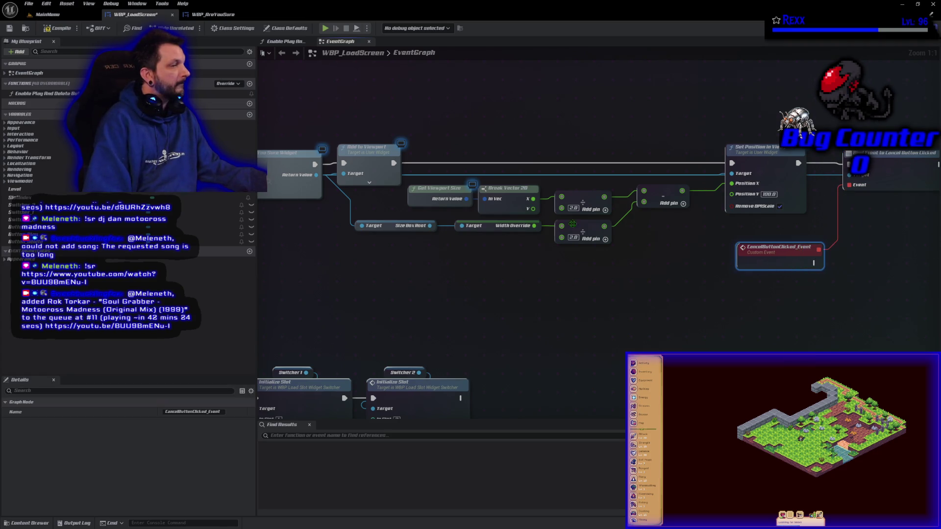
{"action": "key", "text": "ctrl+s"}
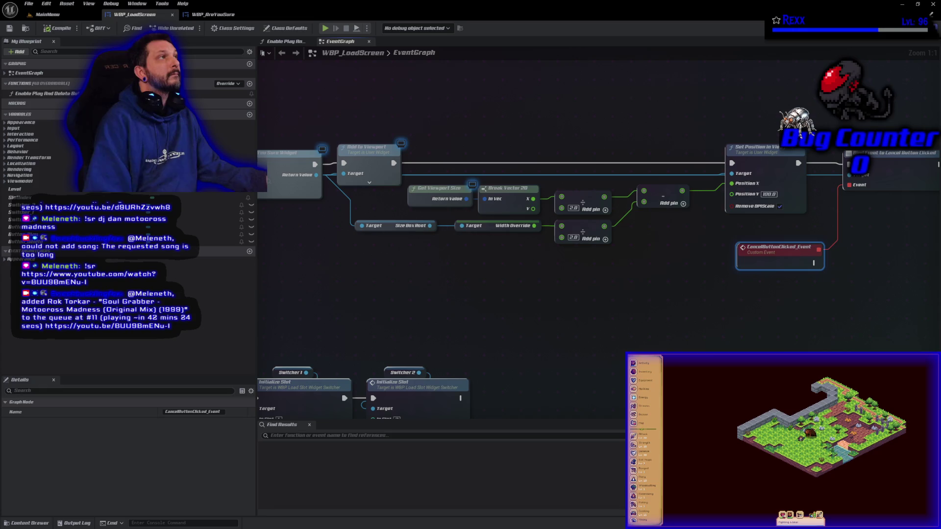
- Call Enable Play And Delete Buttons from CancelButtonClicked_Event and compile WBP_LoadScreen
{"action": "left_click", "coordinate": [42, 87]}
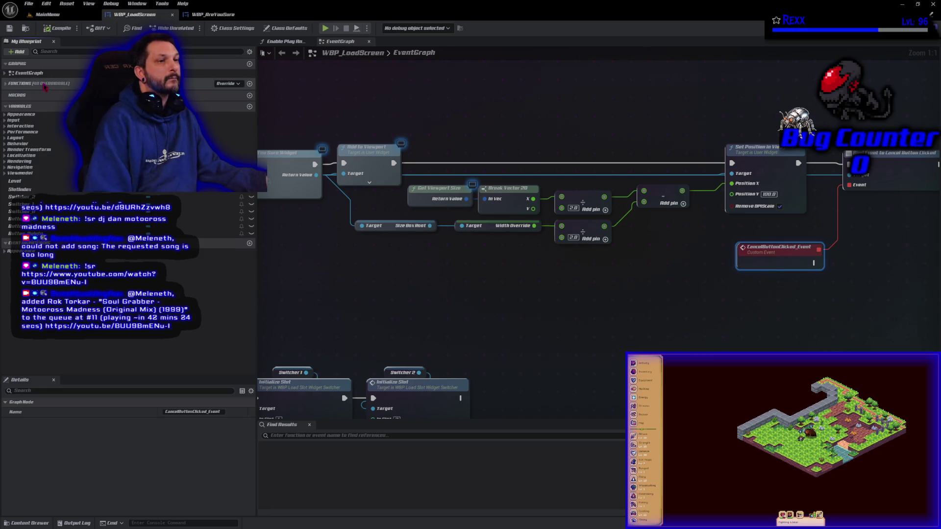
{"action": "left_click", "coordinate": [44, 86]}
{"action": "mouse_move", "coordinate": [45, 94]}
{"action": "left_mouse_down"}
{"action": "mouse_move", "coordinate": [853, 314]}
{"action": "mouse_move", "coordinate": [830, 292]}
{"action": "mouse_move", "coordinate": [819, 251]}
{"action": "mouse_move", "coordinate": [885, 259]}
{"action": "left_mouse_up"}
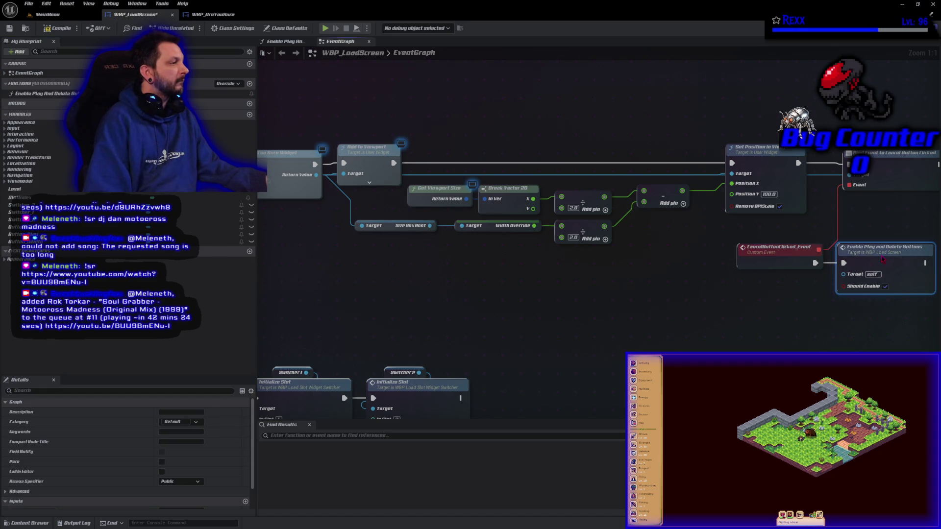
{"action": "left_click", "coordinate": [52, 29]}
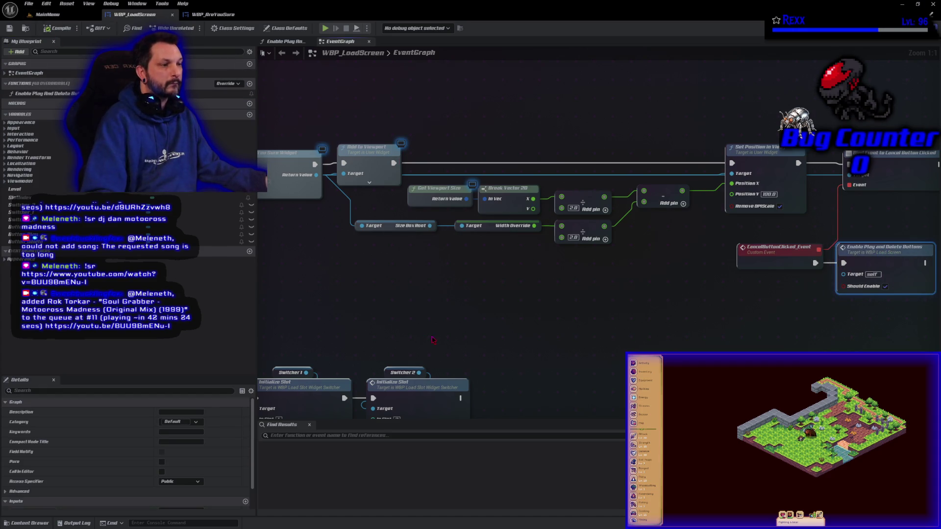
{"action": "left_click", "coordinate": [406, 217]}
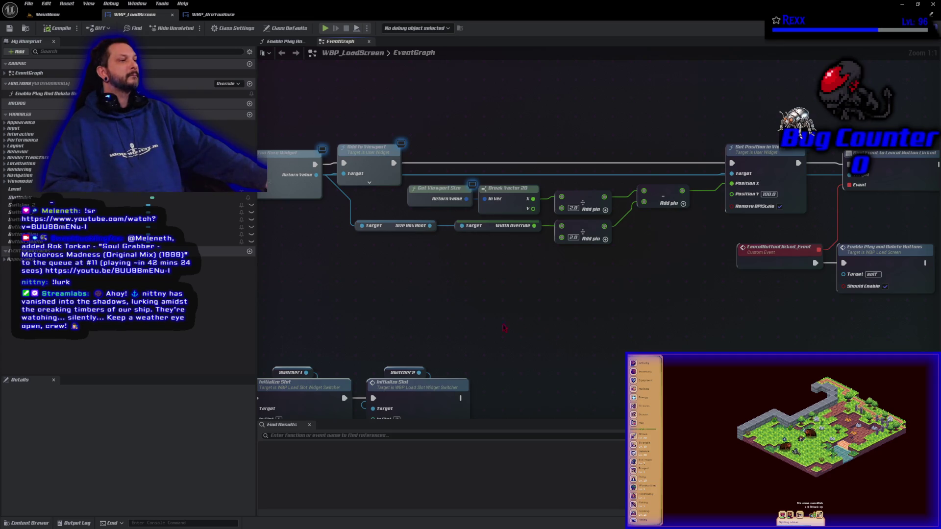
- Collapse the viewport position calculation nodes into a new function named GetAreYouSureXPosition
{"action": "mouse_move", "coordinate": [474, 293]}
{"action": "left_mouse_down"}
{"action": "mouse_move", "coordinate": [628, 193]}
{"action": "mouse_move", "coordinate": [654, 196]}
{"action": "left_mouse_up"}
{"action": "right_click", "coordinate": [654, 196]}
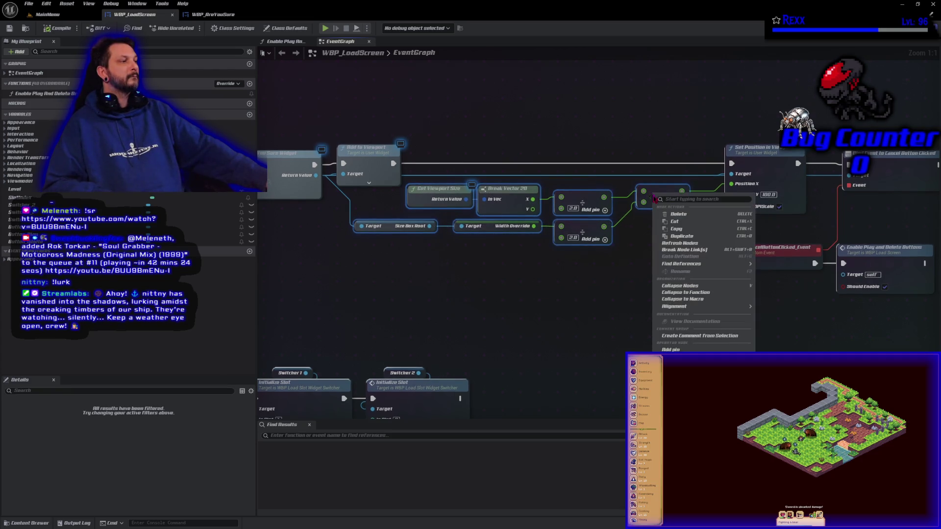
{"action": "left_click", "coordinate": [679, 293]}
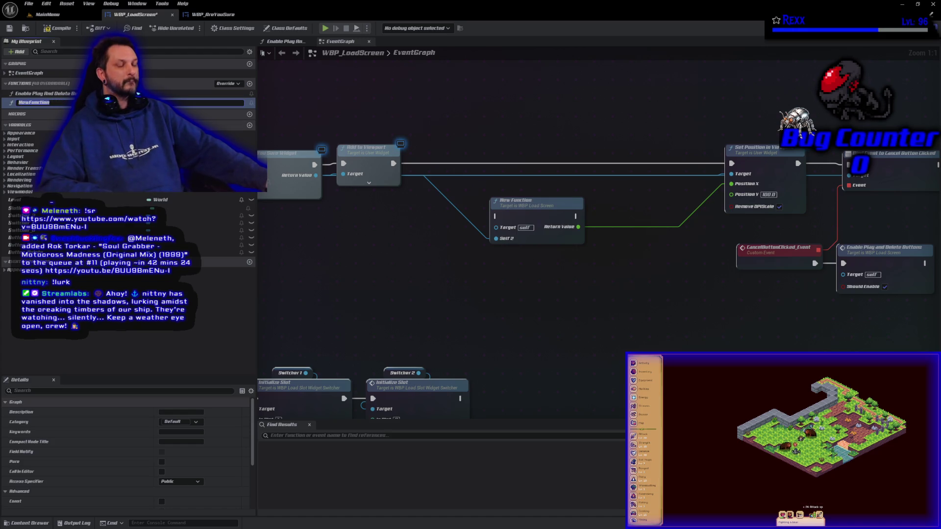
{"action": "type", "text": "Get"}
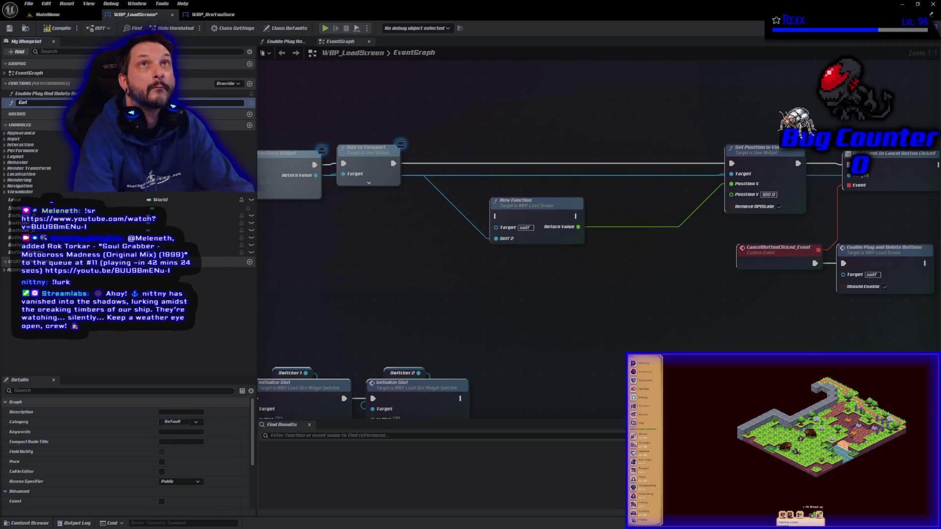
{"action": "type", "text": "AreYo"}
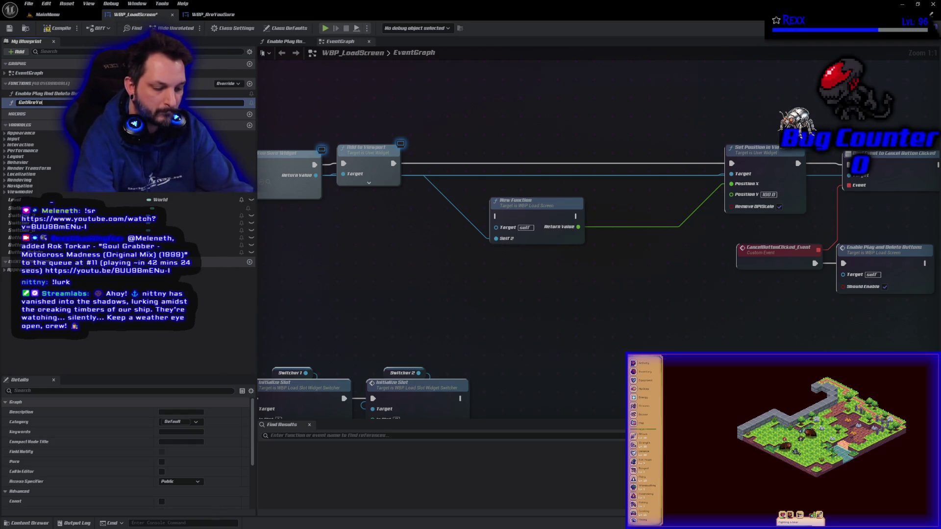
{"action": "type", "text": "uSureXP"}
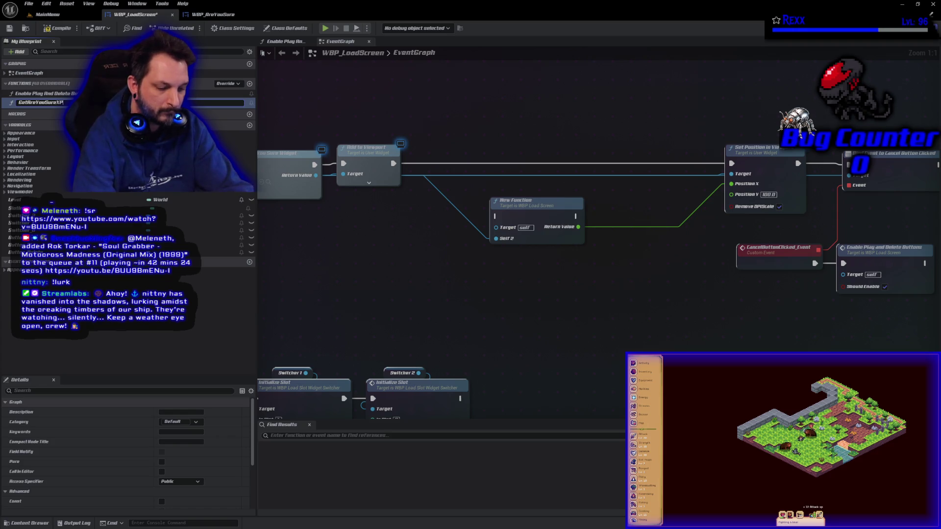
{"action": "type", "text": "osition"}
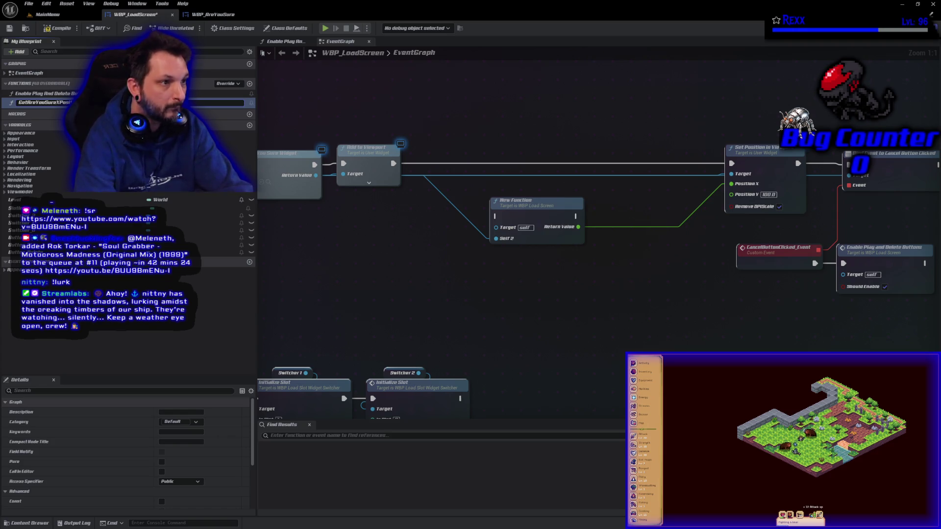
{"action": "key", "text": "Return"}
- Compile, mark GetAreYouSureXPosition as a Pure function, and recompile WBP_LoadScreen
{"action": "key", "text": "F7"}
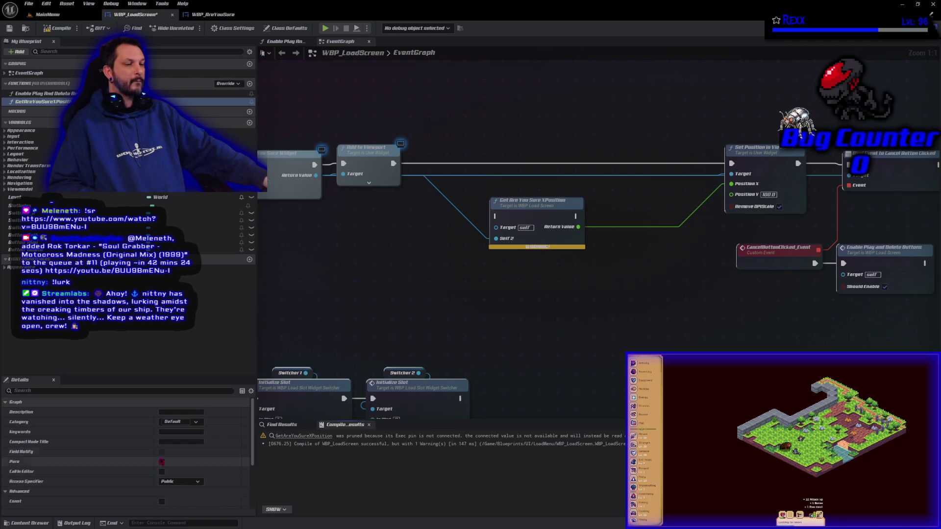
{"action": "left_click", "coordinate": [164, 462]}
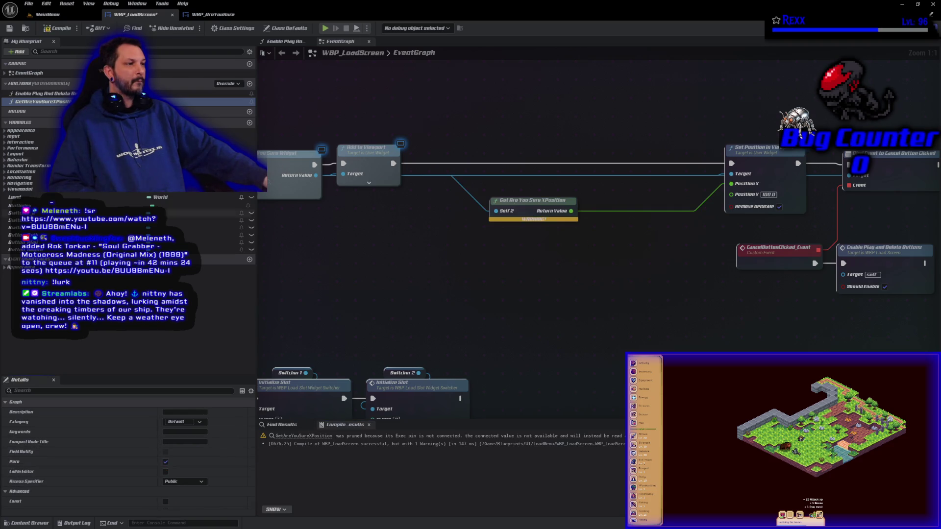
{"action": "left_click", "coordinate": [56, 31]}
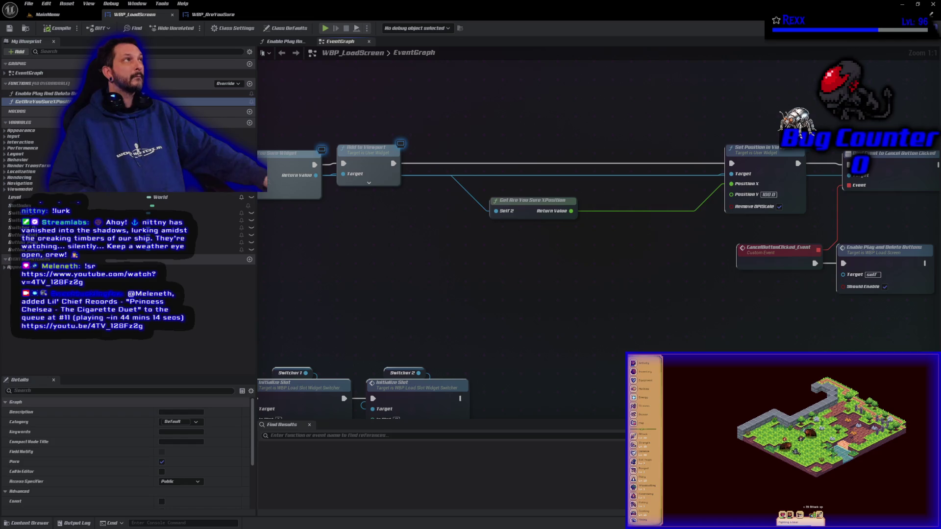
- Move the cancel-binding nodes ahead of Set Position in Viewport, rewire the exec pins, and compile
{"action": "scroll", "coordinate": [551, 294], "scroll_direction": "down", "scroll_amount": 1}
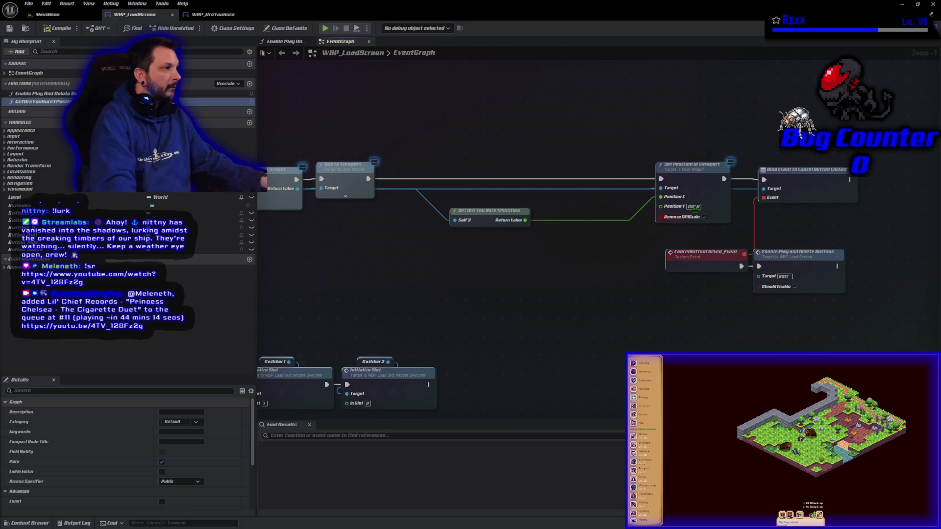
{"action": "left_click", "coordinate": [724, 179], "text": "alt"}
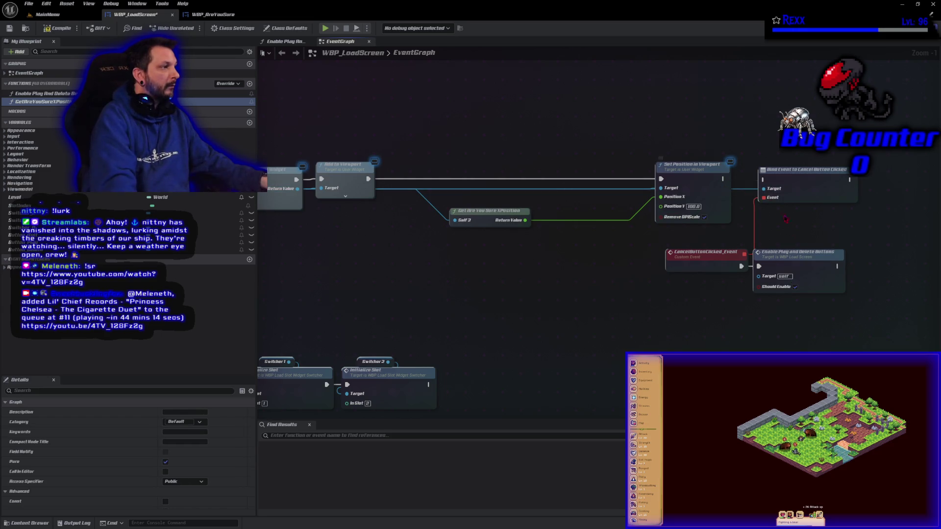
{"action": "left_click_drag", "start_coordinate": [833, 337], "coordinate": [750, 172]}
{"action": "mouse_move", "coordinate": [503, 216]}
{"action": "left_mouse_down"}
{"action": "mouse_move", "coordinate": [623, 206]}
{"action": "mouse_move", "coordinate": [612, 206]}
{"action": "left_mouse_up"}
{"action": "mouse_move", "coordinate": [746, 145]}
{"action": "left_mouse_down"}
{"action": "mouse_move", "coordinate": [808, 283]}
{"action": "mouse_move", "coordinate": [469, 273]}
{"action": "left_mouse_up"}
{"action": "left_click", "coordinate": [661, 179], "text": "alt"}
{"action": "mouse_move", "coordinate": [520, 179]}
{"action": "left_mouse_down"}
{"action": "mouse_move", "coordinate": [613, 193]}
{"action": "mouse_move", "coordinate": [661, 179]}
{"action": "left_mouse_up"}
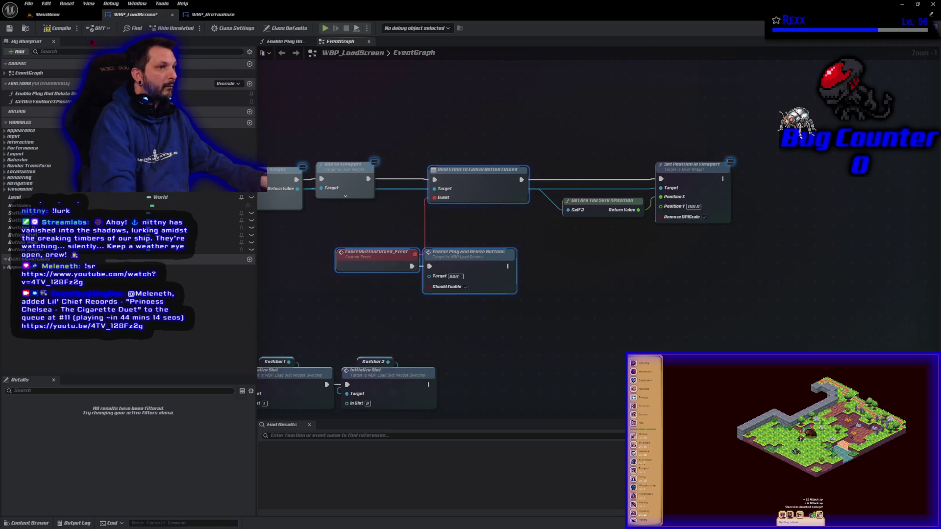
{"action": "left_click", "coordinate": [61, 28]}
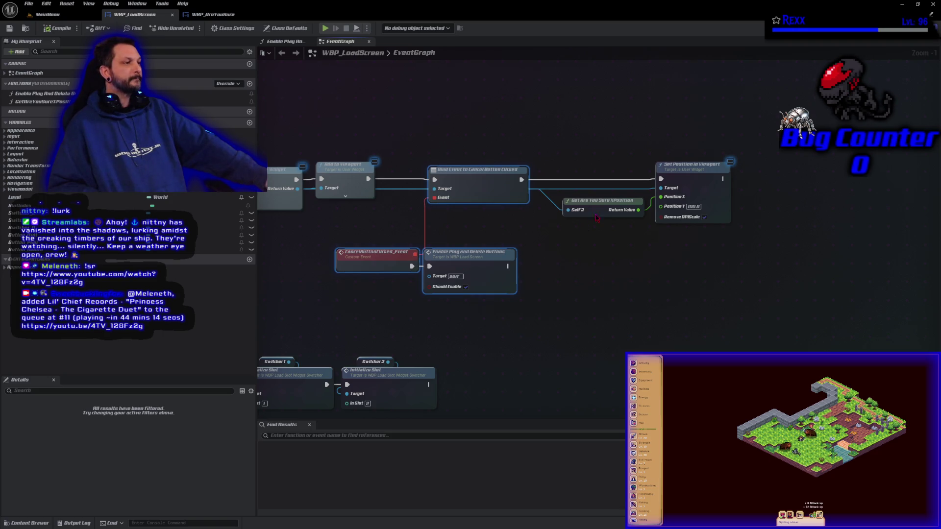
- Rename the function's Self 2 input to Widget, then open the GetAreYouSureXPosition function graph
{"action": "left_click_drag", "start_coordinate": [596, 218], "coordinate": [559, 269]}
{"action": "scroll", "coordinate": [147, 466], "scroll_direction": "down", "scroll_amount": 2}
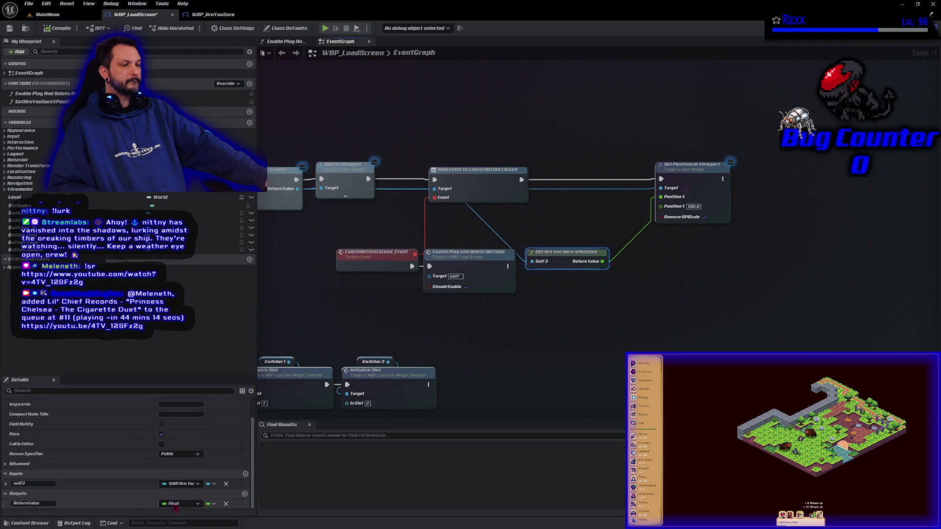
{"action": "double_click", "coordinate": [33, 484]}
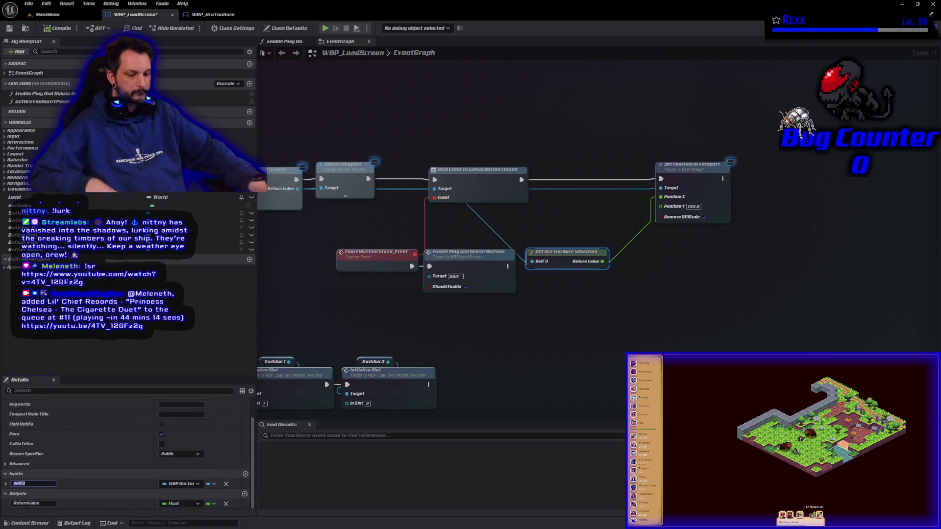
{"action": "type", "text": "Widget"}
{"action": "key", "text": "Return"}
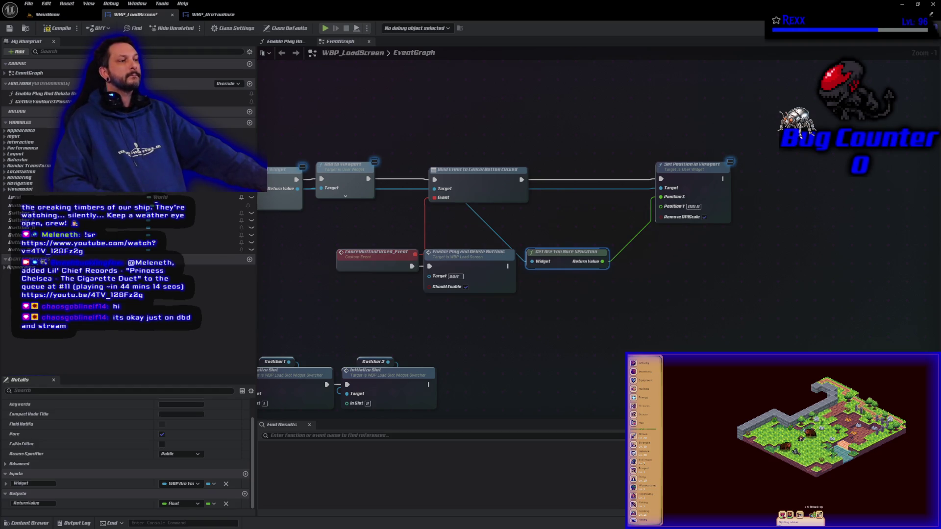
{"action": "mouse_move", "coordinate": [480, 111]}
{"action": "left_mouse_down"}
{"action": "mouse_move", "coordinate": [635, 95]}
{"action": "mouse_move", "coordinate": [624, 94]}
{"action": "left_mouse_up"}
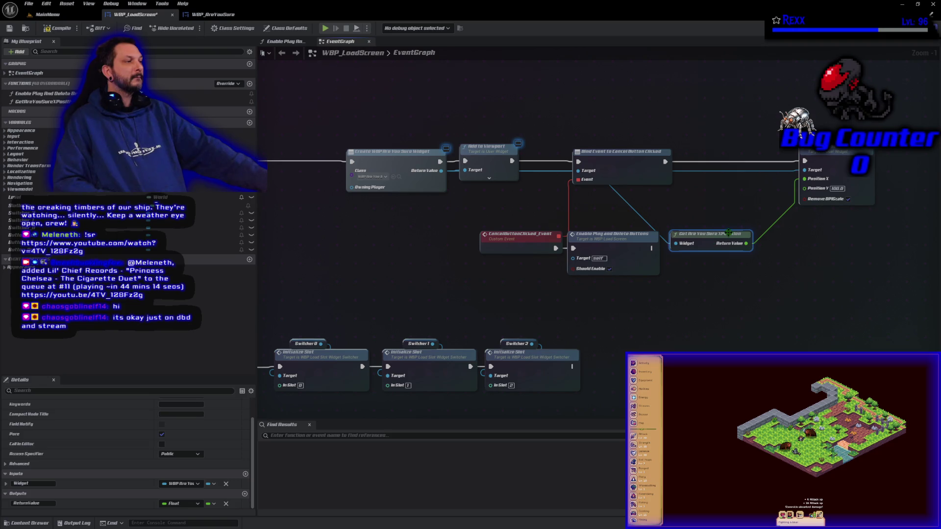
{"action": "double_click", "coordinate": [712, 237]}
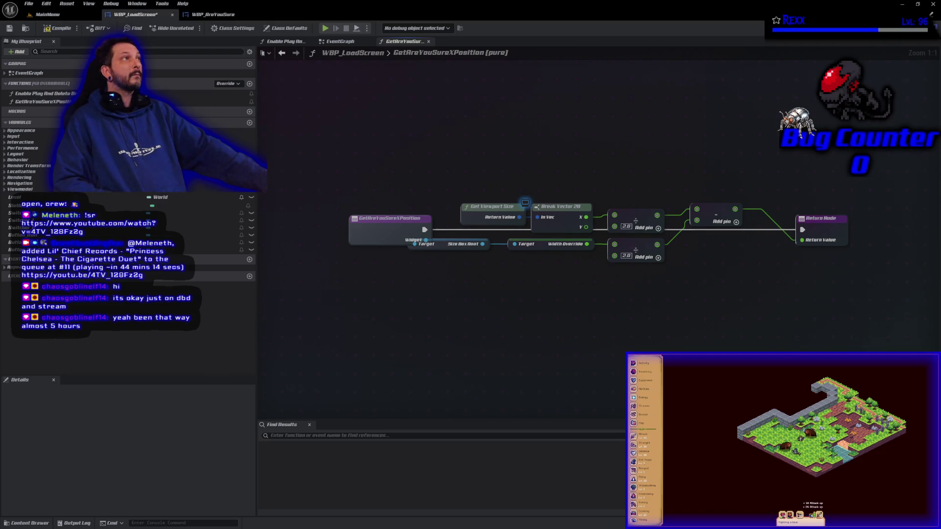
- Change the function name from GetAreYouSureXPosition to WidgetCenteredXPosition in its entry node's Details
{"action": "key", "text": "alt+Left"}
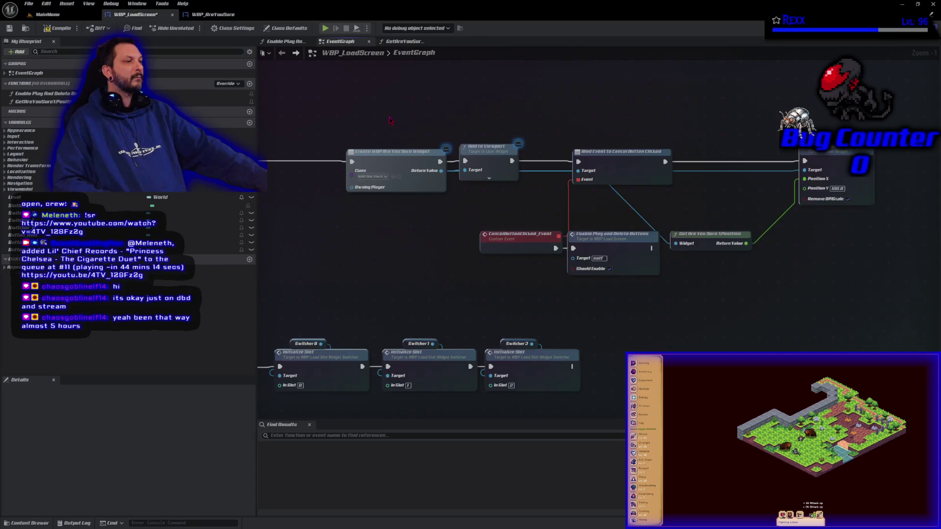
{"action": "left_click", "coordinate": [693, 249]}
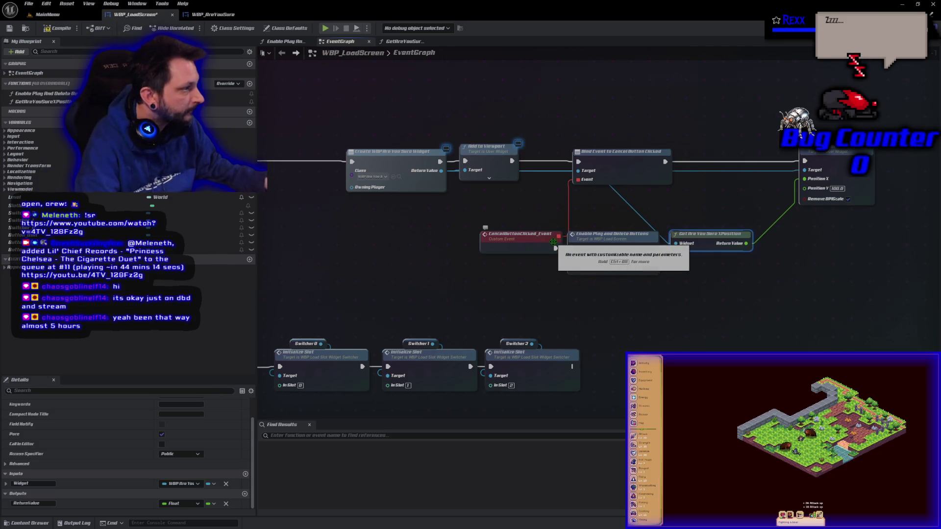
{"action": "key", "text": "ctrl+n"}
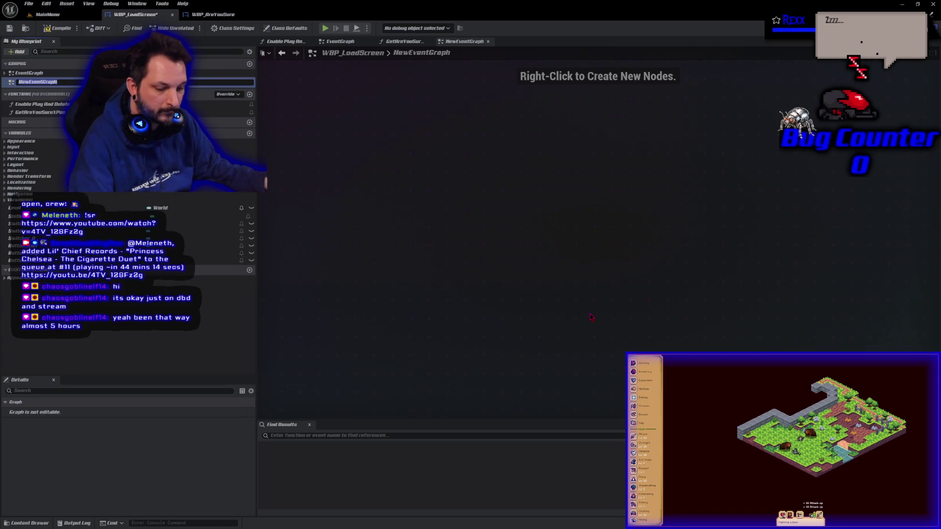
{"action": "key", "text": "ctrl+z"}
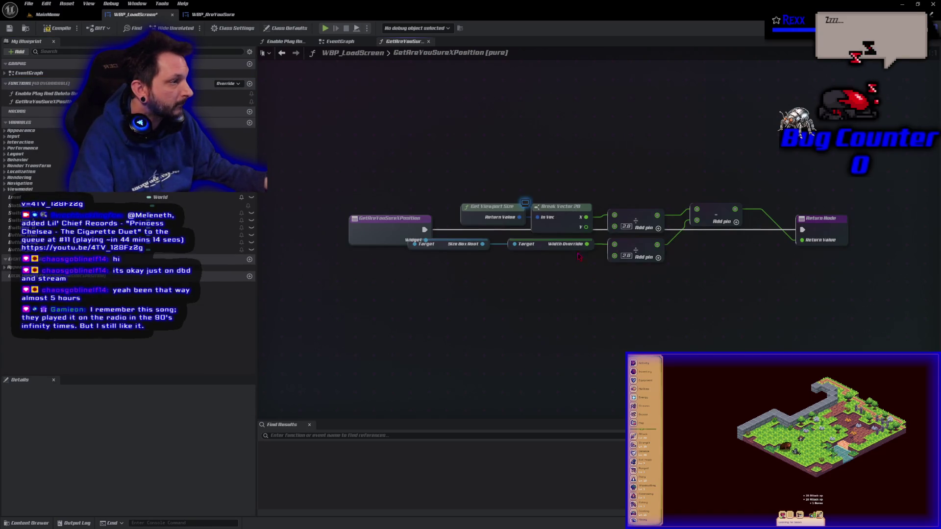
{"action": "left_click", "coordinate": [361, 227]}
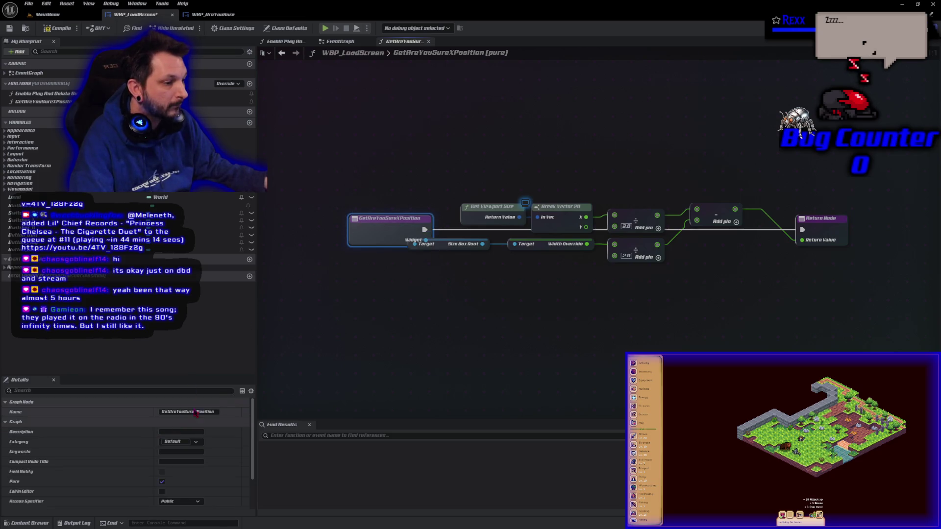
{"action": "left_click", "coordinate": [217, 413]}
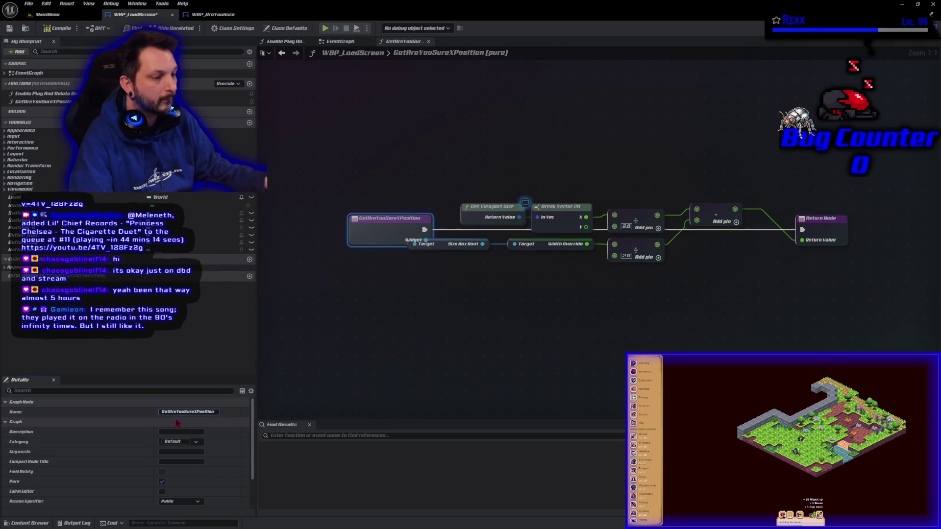
{"action": "left_click_drag", "start_coordinate": [193, 410], "coordinate": [95, 402]}
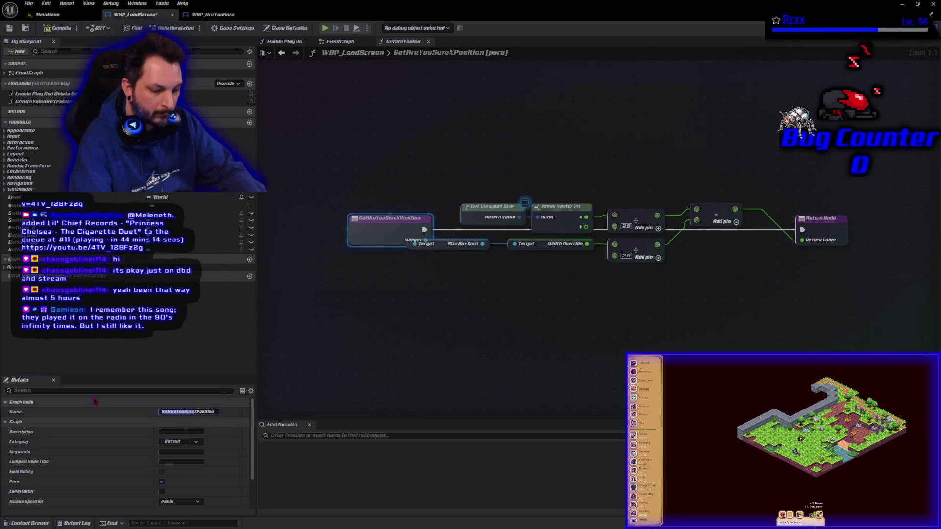
{"action": "type", "text": "WidgetC"}
{"action": "type", "text": "entered"}
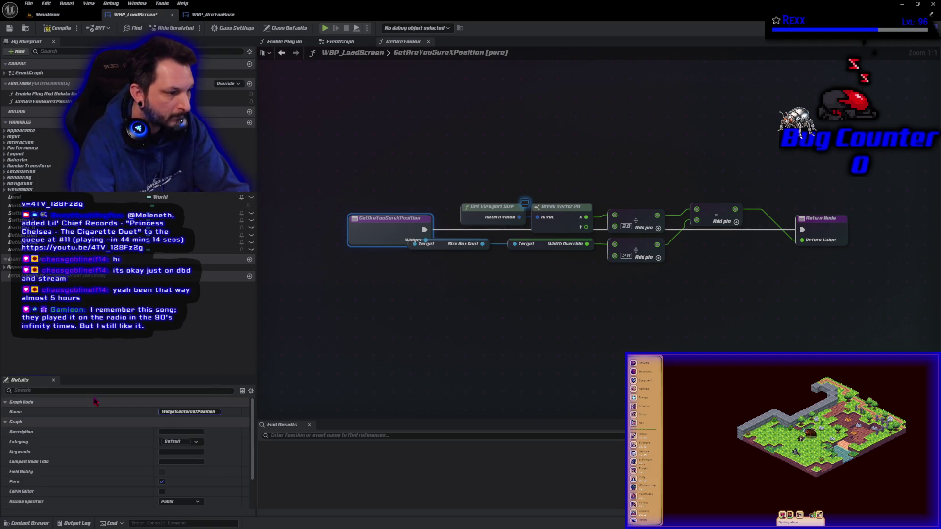
{"action": "key", "text": "Return"}
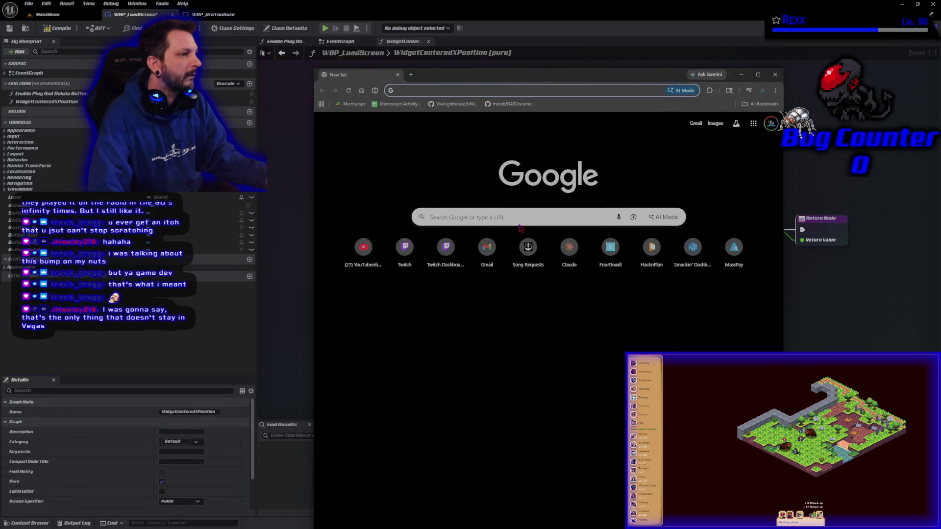
- Search Google for 'sketchfab' in a new tab and open the Sketchfab homepage
{"action": "left_click", "coordinate": [490, 210]}
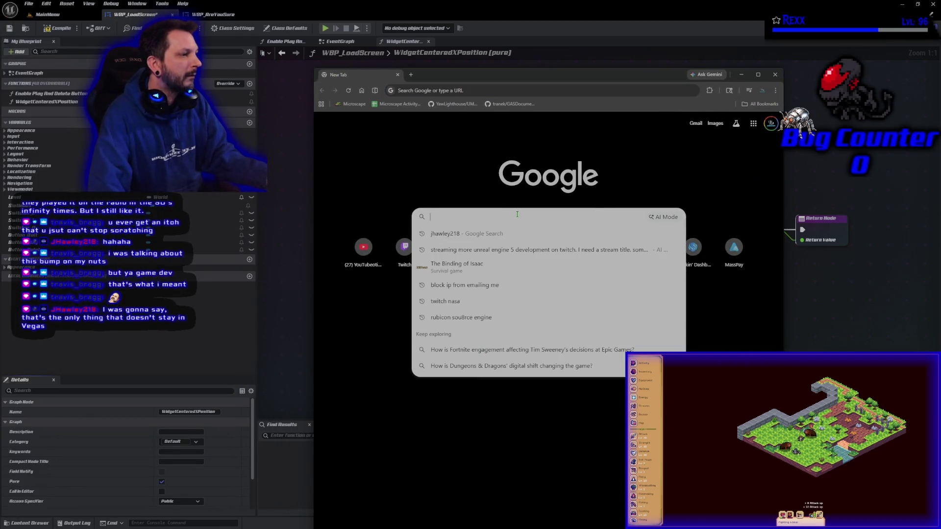
{"action": "type", "text": "ske"}
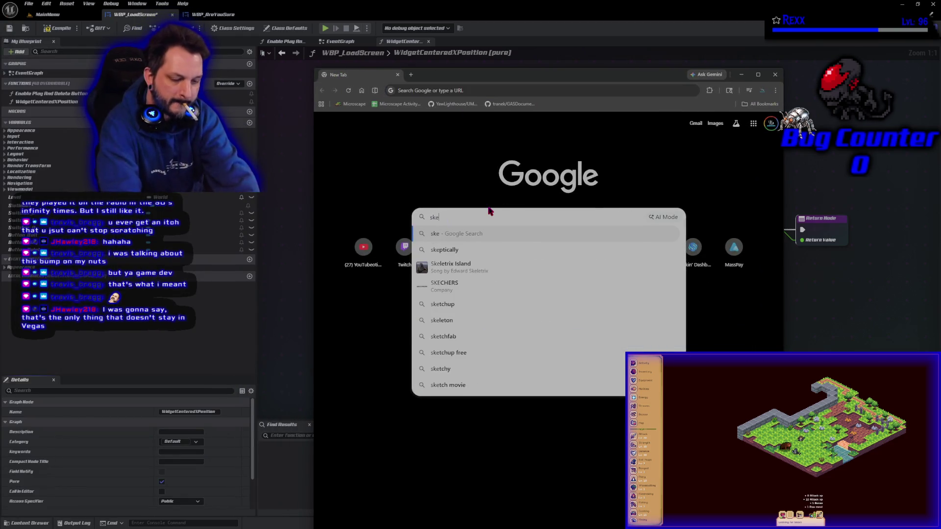
{"action": "type", "text": "tchfab"}
{"action": "key", "text": "Return"}
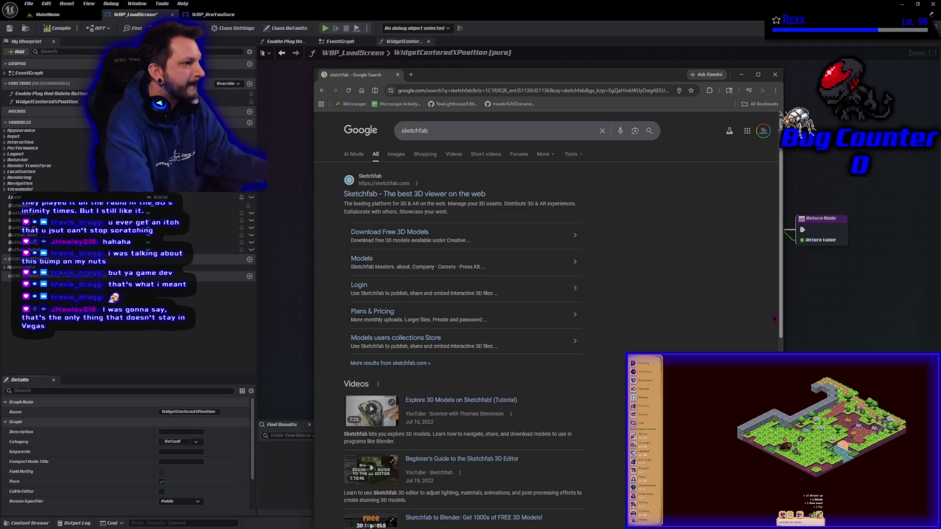
{"action": "left_click", "coordinate": [390, 195]}
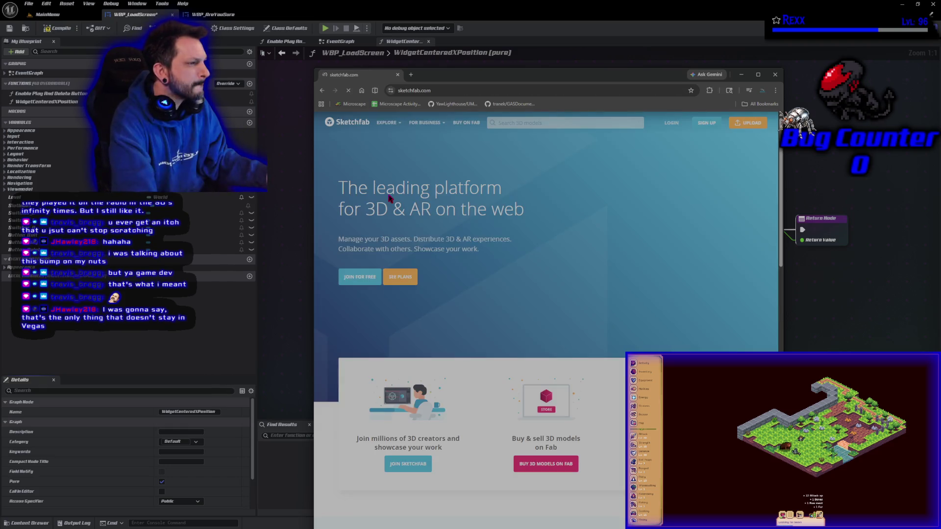
- Search Sketchfab models for 'sword of kas'
{"action": "left_click", "coordinate": [522, 121]}
{"action": "type", "text": "sword of kas"}
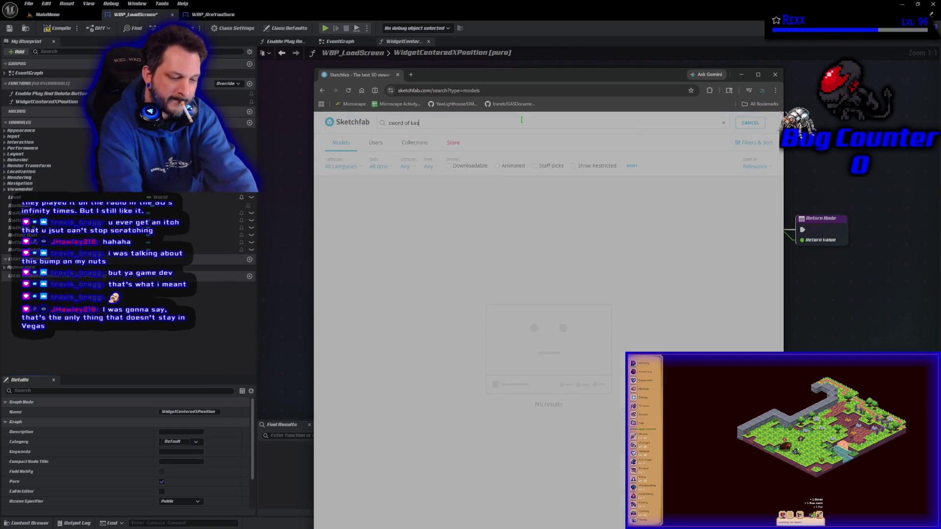
{"action": "key", "text": "Return"}
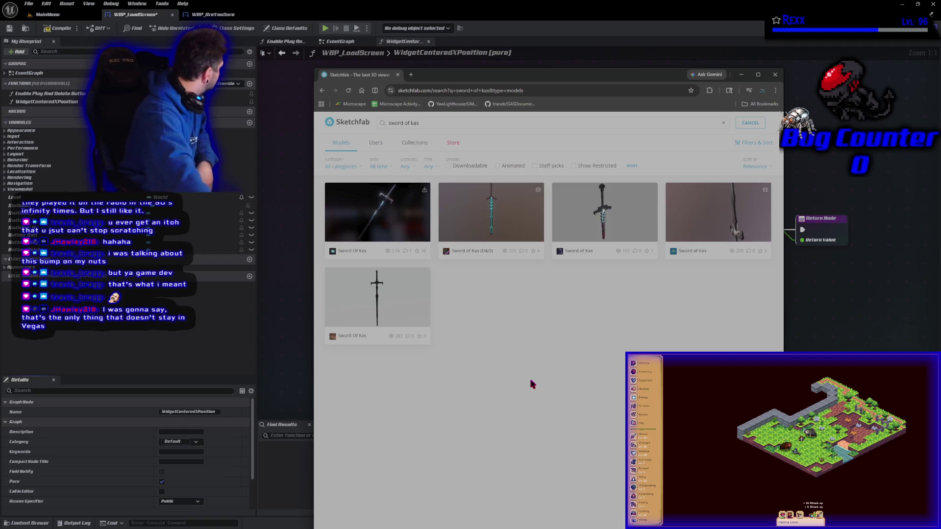
- Replace the query with 'lenette' and open the first Lenette model
{"action": "key", "text": "BackSpace"}
{"action": "key", "text": "BackSpace"}
{"action": "key", "text": "BackSpace"}
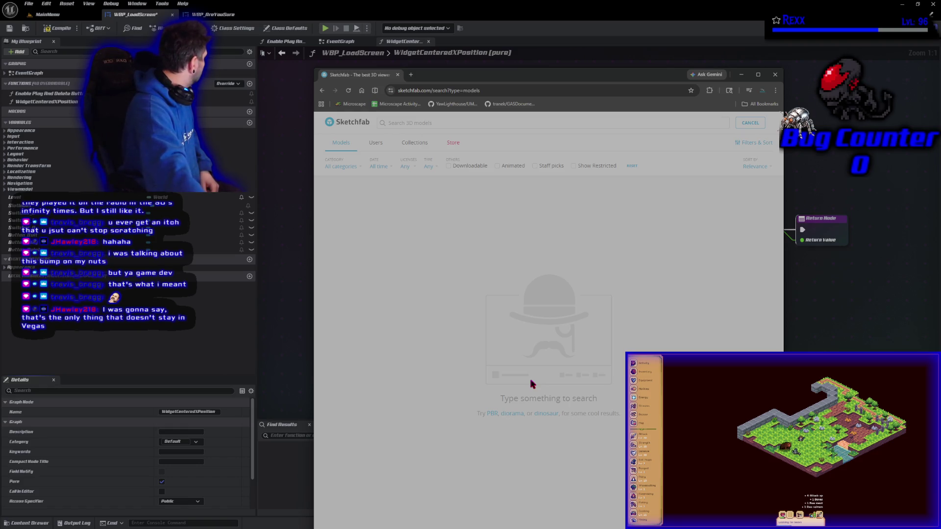
{"action": "type", "text": "ol"}
{"action": "key", "text": "BackSpace"}
{"action": "key", "text": "BackSpace"}
{"action": "type", "text": "lenette"}
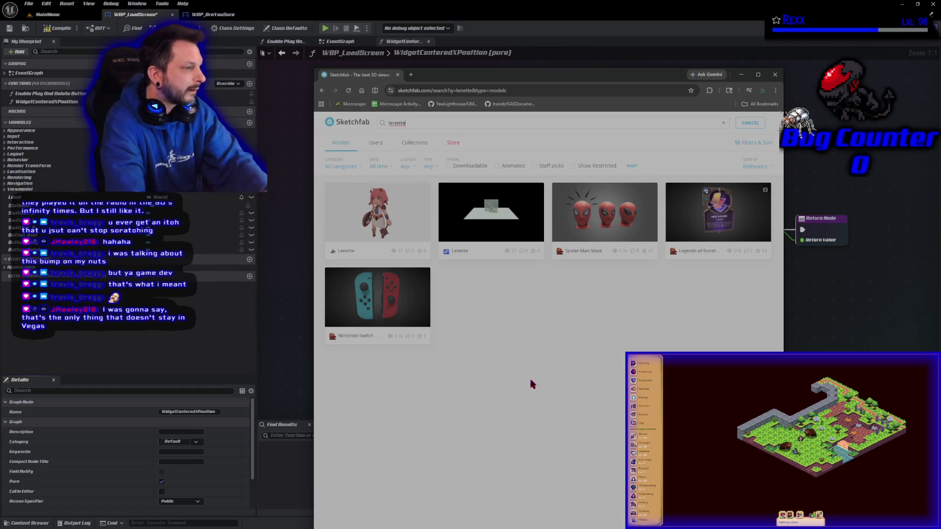
{"action": "left_click", "coordinate": [365, 225]}
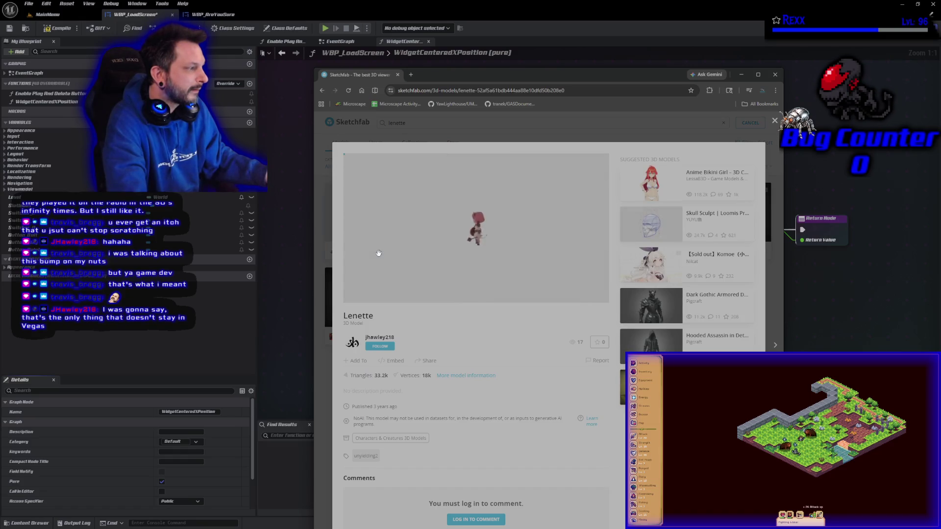
- Open the Lenette creator's profile page and scroll through it
{"action": "left_click", "coordinate": [381, 347]}
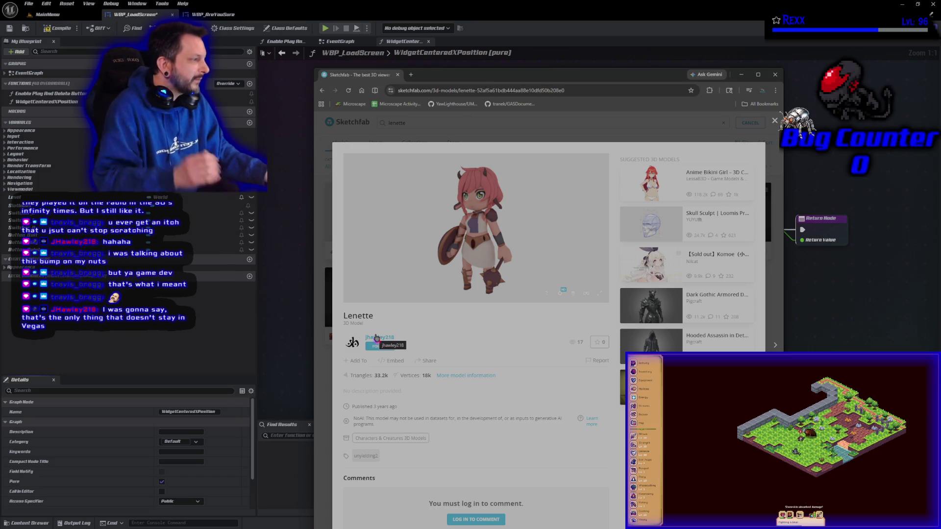
{"action": "left_click", "coordinate": [376, 338]}
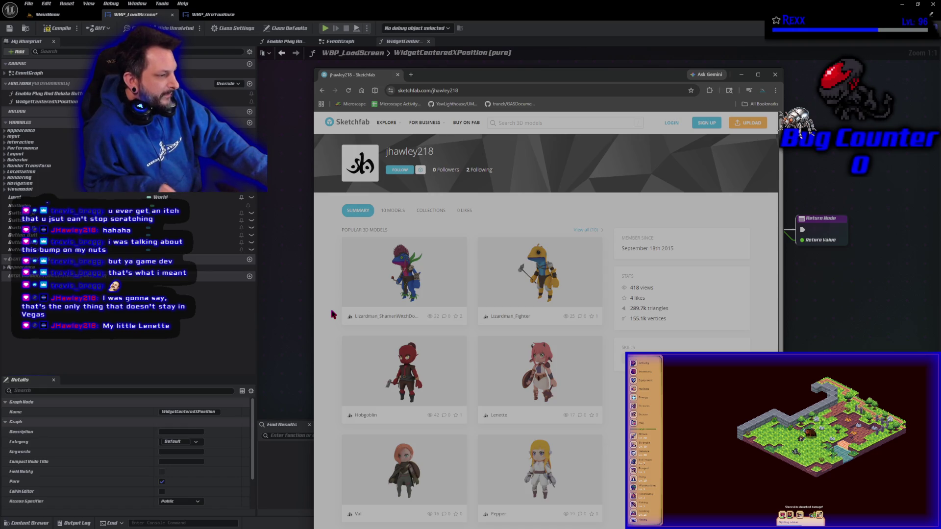
{"action": "scroll", "coordinate": [332, 314], "scroll_direction": "down", "scroll_amount": 3}
{"action": "scroll", "coordinate": [332, 315], "scroll_direction": "down", "scroll_amount": 3}
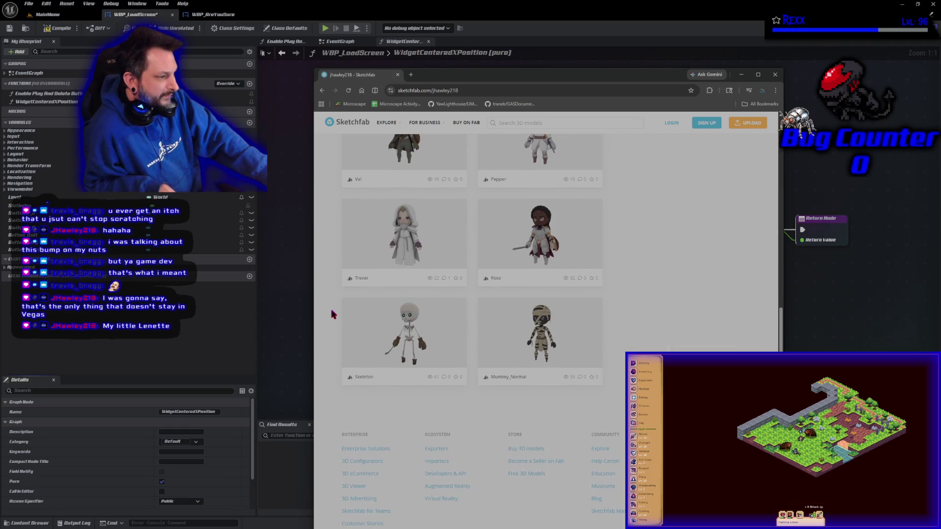
{"action": "scroll", "coordinate": [332, 314], "scroll_direction": "up", "scroll_amount": 5}
{"action": "scroll", "coordinate": [332, 315], "scroll_direction": "down", "scroll_amount": 5}
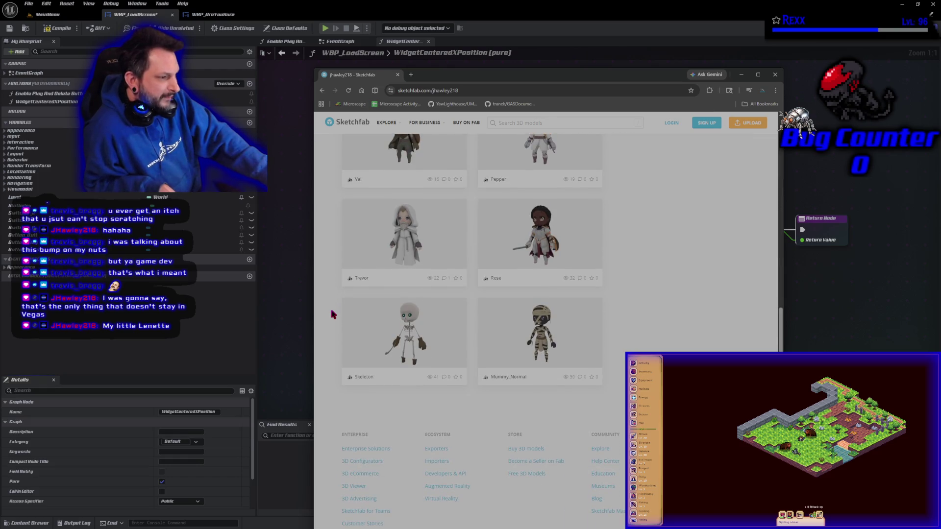
{"action": "scroll", "coordinate": [332, 315], "scroll_direction": "up", "scroll_amount": 3}
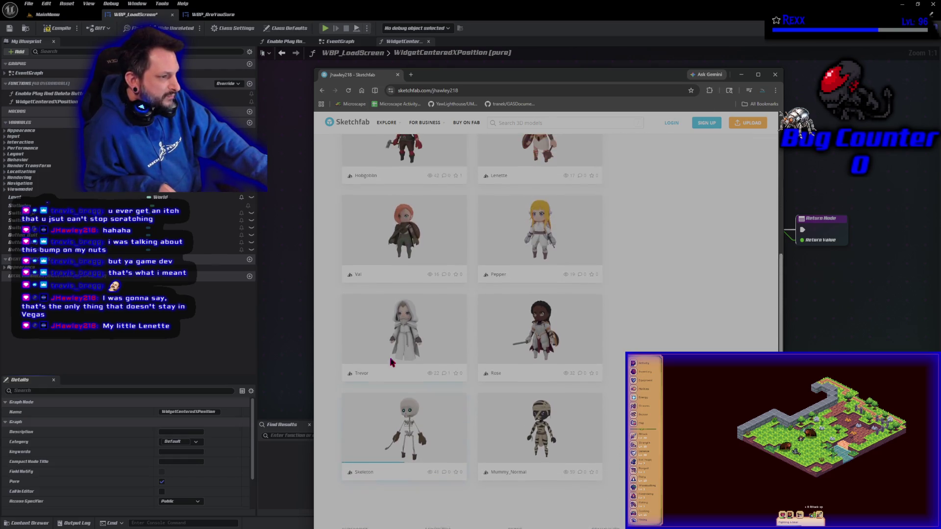
{"action": "scroll", "coordinate": [416, 480], "scroll_direction": "up", "scroll_amount": 3}
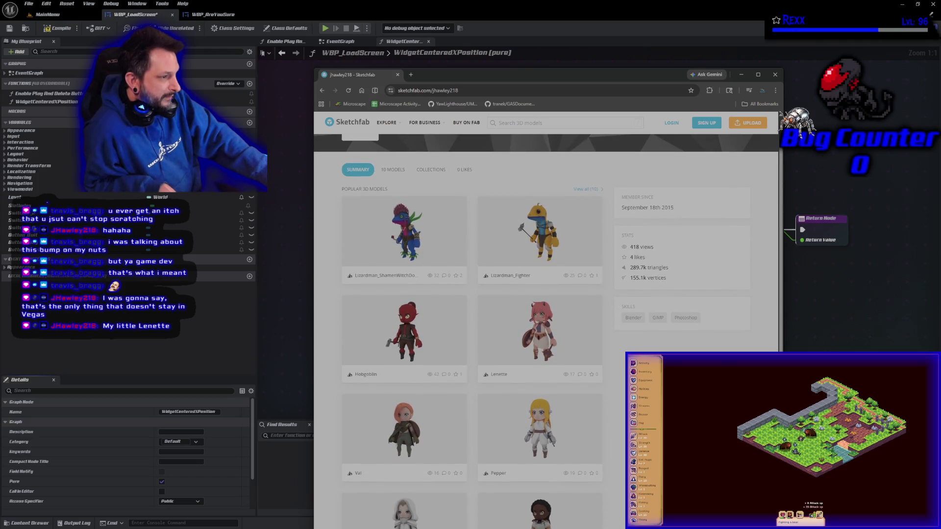
{"action": "scroll", "coordinate": [417, 443], "scroll_direction": "down", "scroll_amount": 6}
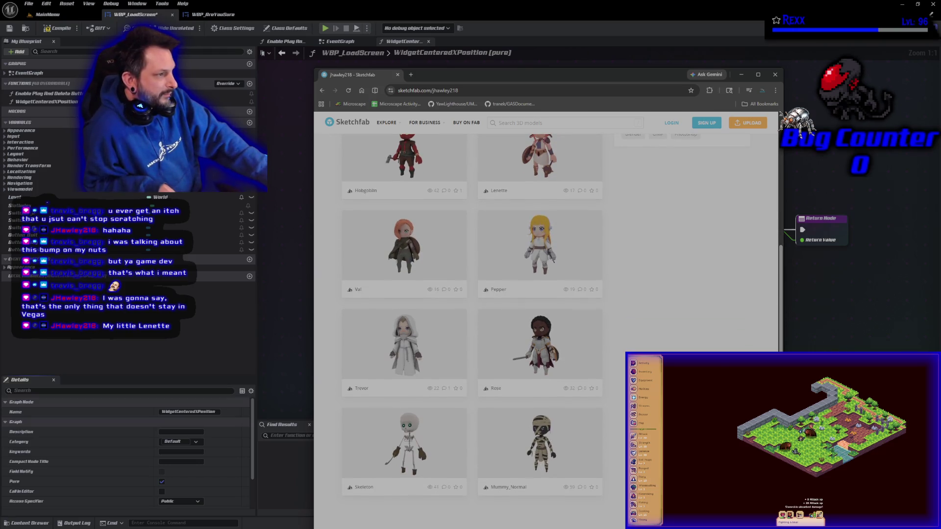
{"action": "scroll", "coordinate": [417, 332], "scroll_direction": "up", "scroll_amount": 7}
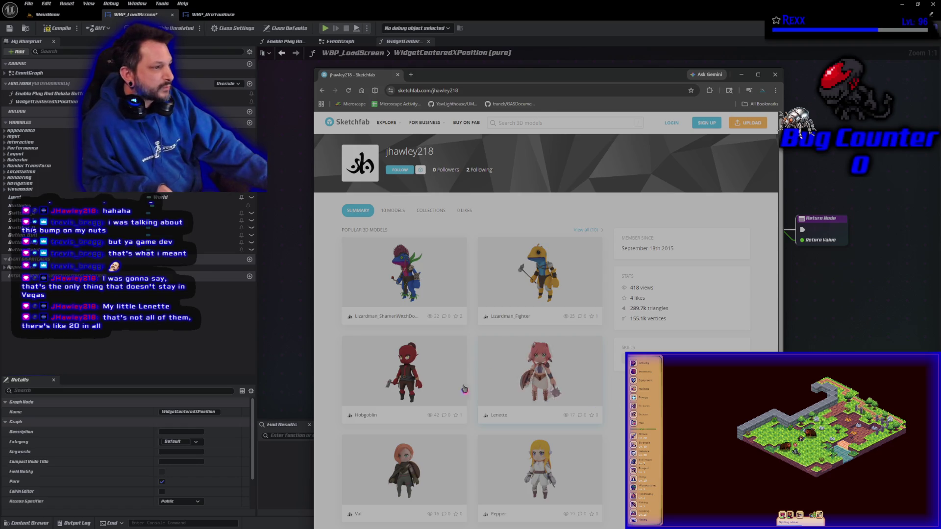
{"action": "scroll", "coordinate": [628, 324], "scroll_direction": "down", "scroll_amount": 5}
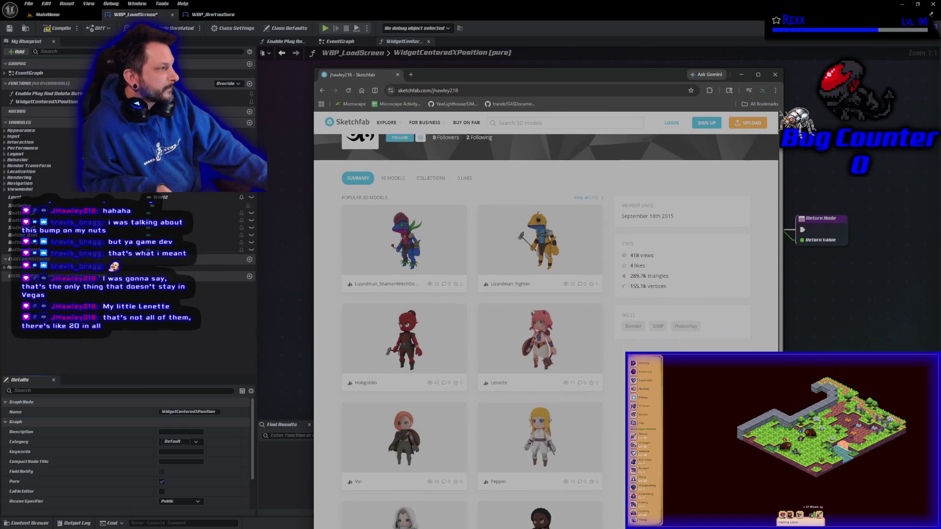
{"action": "scroll", "coordinate": [417, 332], "scroll_direction": "down", "scroll_amount": 3}
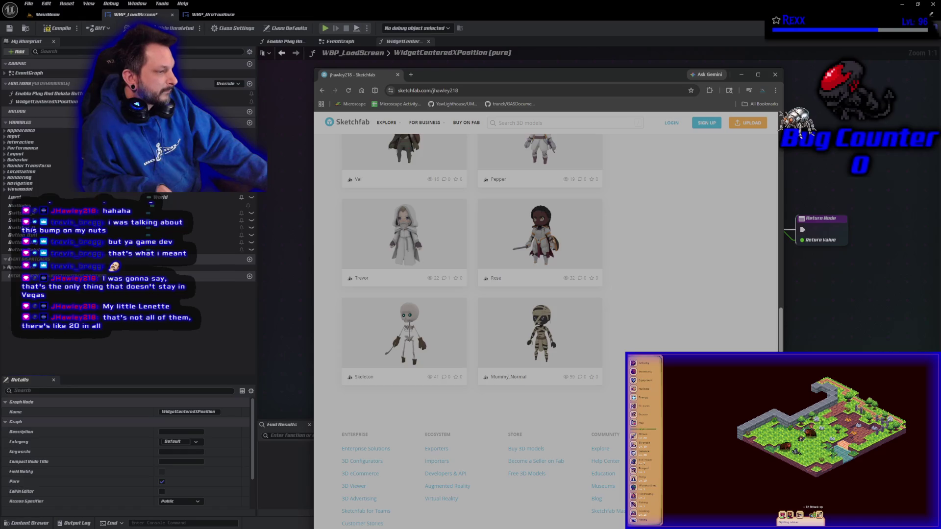
{"action": "scroll", "coordinate": [416, 332], "scroll_direction": "up", "scroll_amount": 5}
{"action": "scroll", "coordinate": [417, 332], "scroll_direction": "up", "scroll_amount": 3}
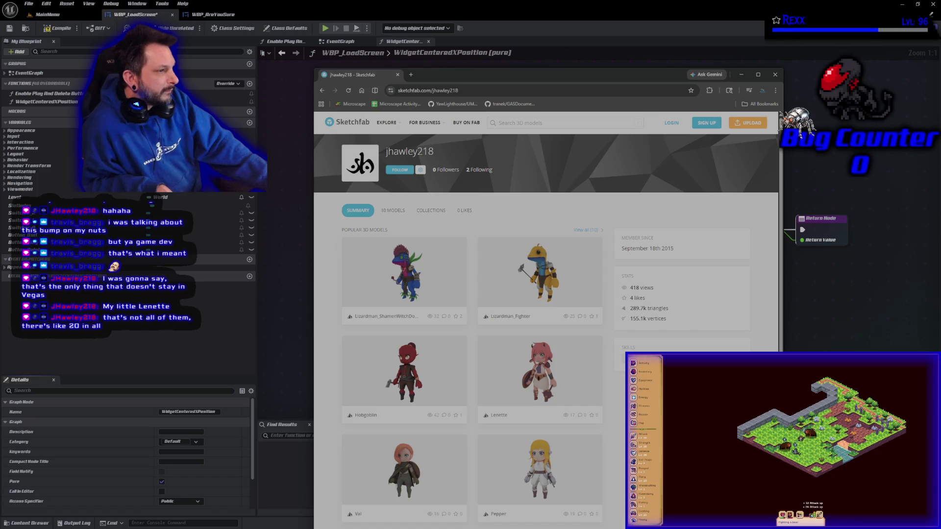
- Copy the profile page's web address from the address bar
{"action": "left_click", "coordinate": [431, 90]}
{"action": "right_click", "coordinate": [440, 91]}
{"action": "left_click", "coordinate": [452, 162]}
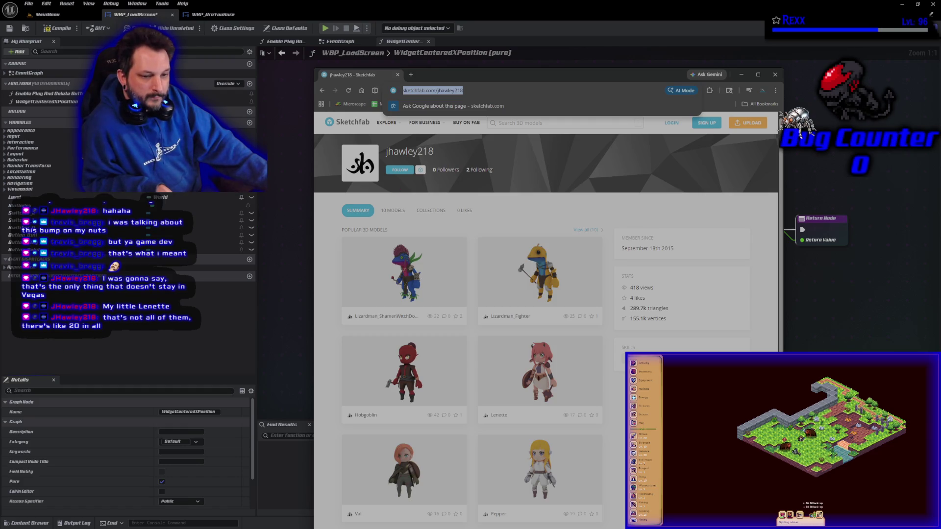
- List all of the creator's models
{"action": "scroll", "coordinate": [608, 478], "scroll_direction": "down", "scroll_amount": 7}
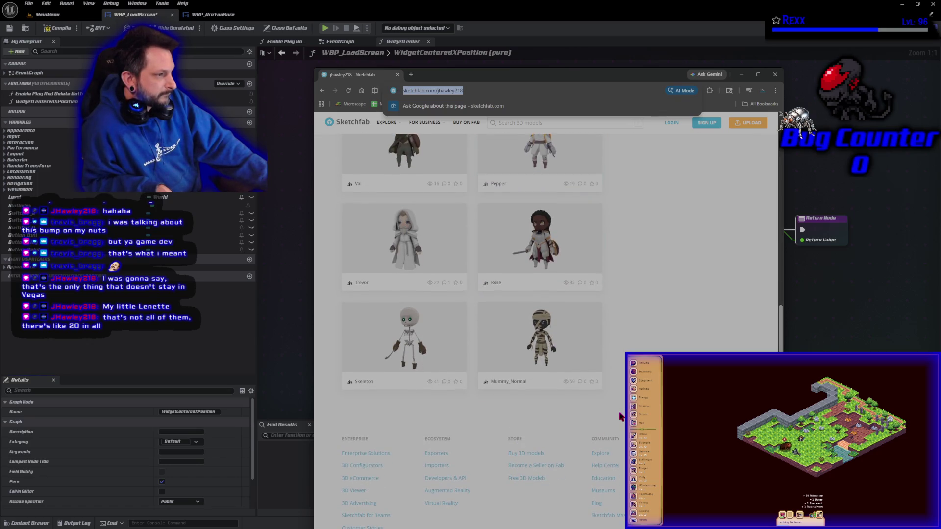
{"action": "scroll", "coordinate": [621, 417], "scroll_direction": "up", "scroll_amount": 5}
{"action": "scroll", "coordinate": [621, 417], "scroll_direction": "up", "scroll_amount": 2}
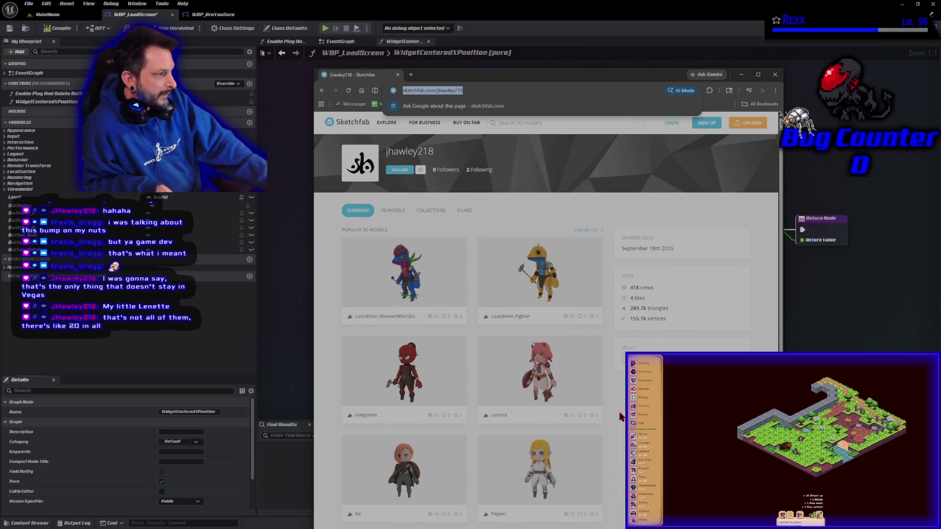
{"action": "left_click", "coordinate": [590, 230]}
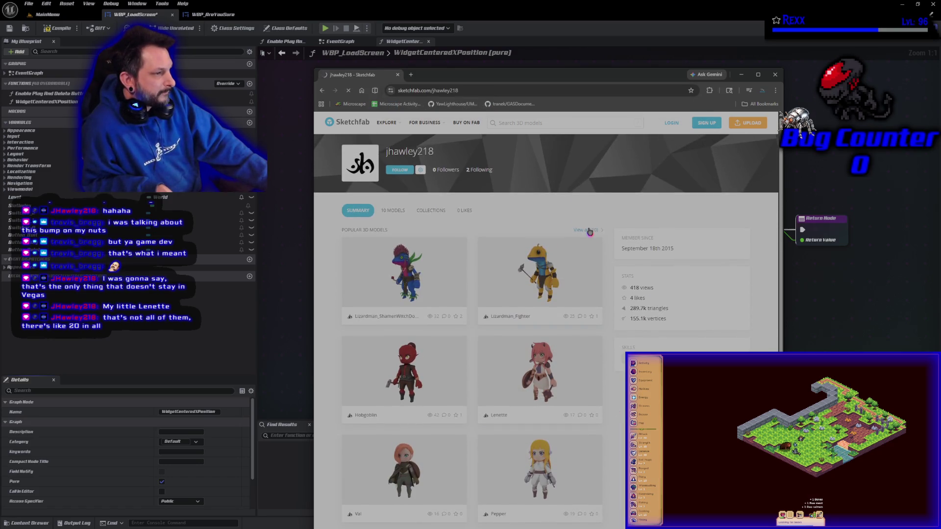
- Scroll through the creator's 10-model list, then close the Sketchfab tab
{"action": "scroll", "coordinate": [590, 232], "scroll_direction": "down", "scroll_amount": 3}
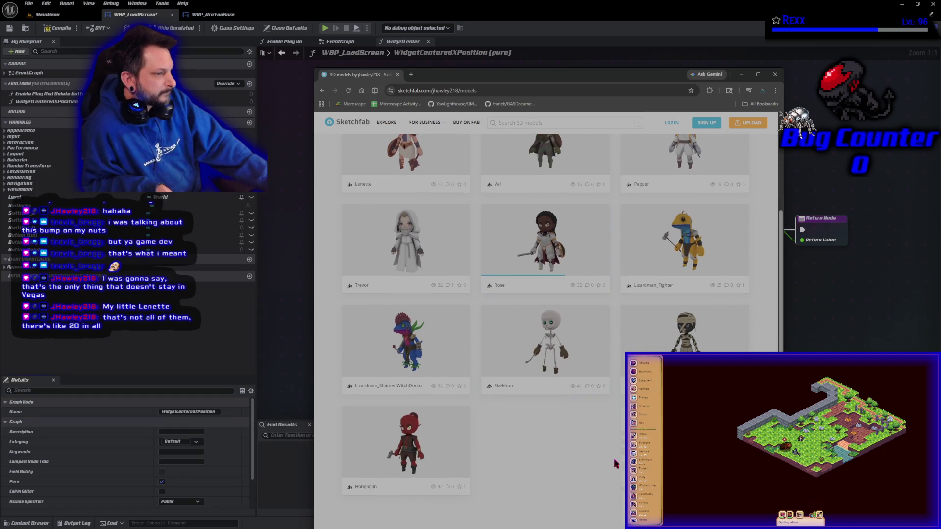
{"action": "scroll", "coordinate": [622, 463], "scroll_direction": "down", "scroll_amount": 2}
{"action": "scroll", "coordinate": [622, 463], "scroll_direction": "up", "scroll_amount": 2}
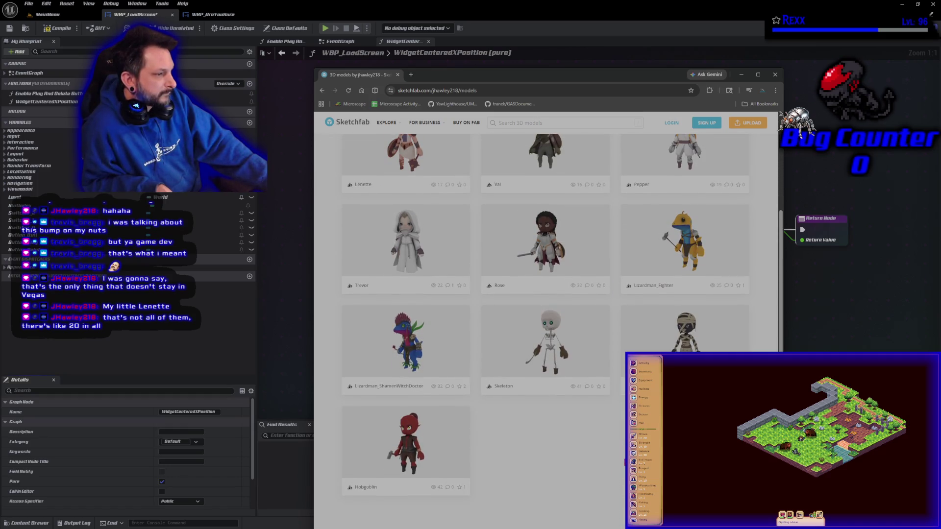
{"action": "scroll", "coordinate": [559, 341], "scroll_direction": "up", "scroll_amount": 2}
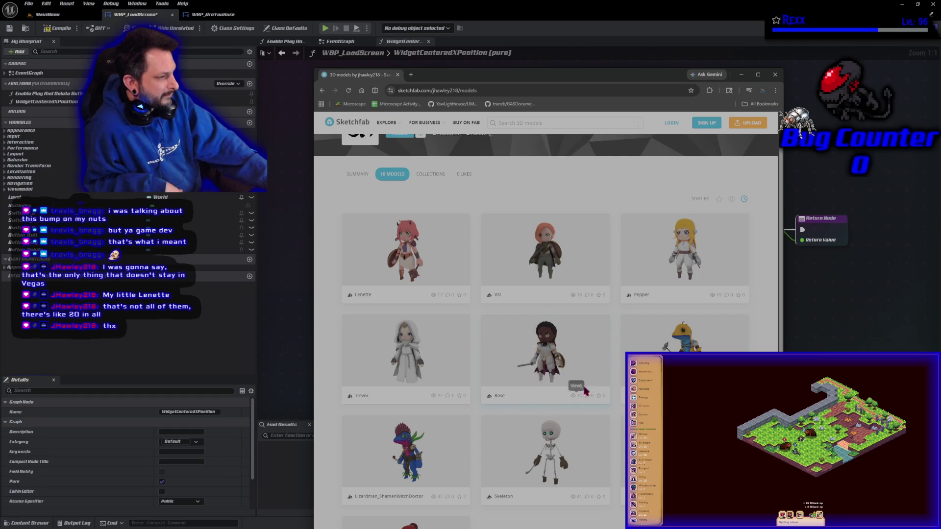
{"action": "middle_click", "coordinate": [381, 77]}
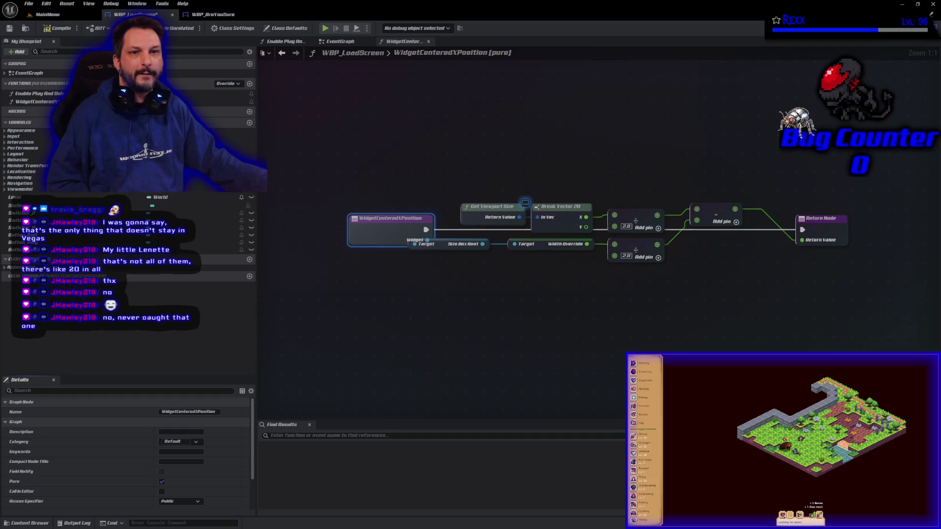
- Search Google for 'couch knights ue4' and open the Couch Knights Marketplace listing
{"action": "key", "text": "super+1"}
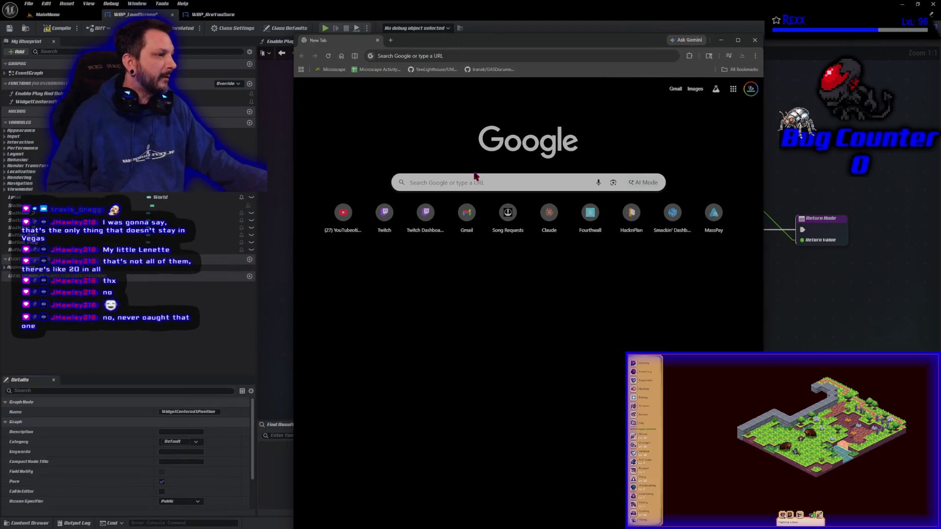
{"action": "left_click", "coordinate": [475, 178]}
{"action": "type", "text": "co"}
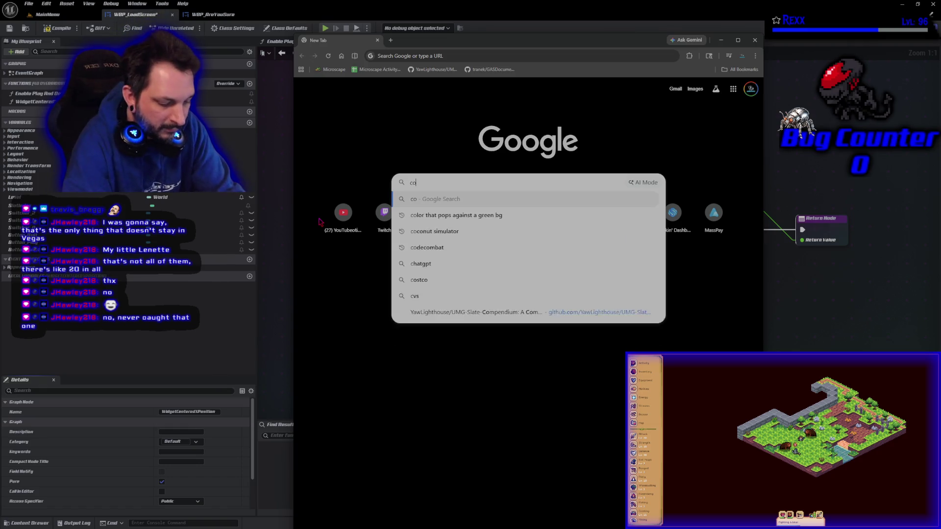
{"action": "type", "text": "uch knights"}
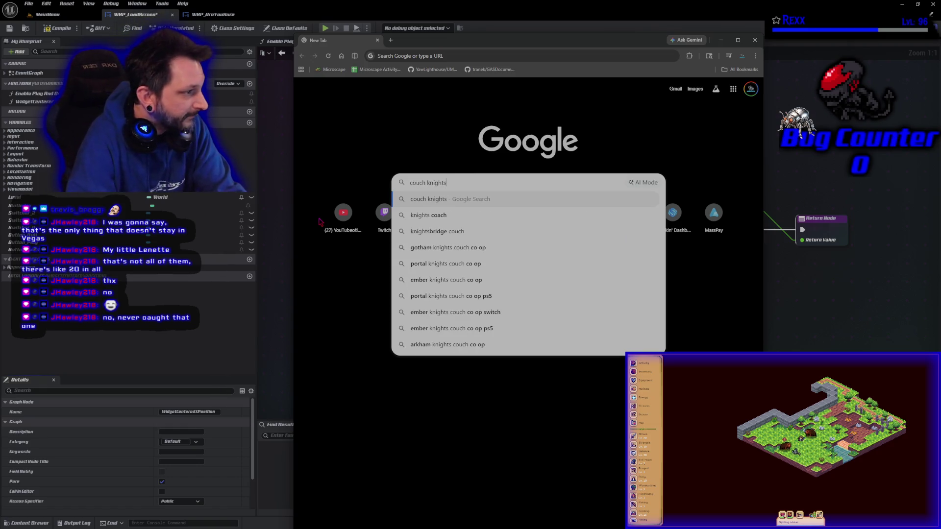
{"action": "type", "text": " ue4"}
{"action": "key", "text": "Return"}
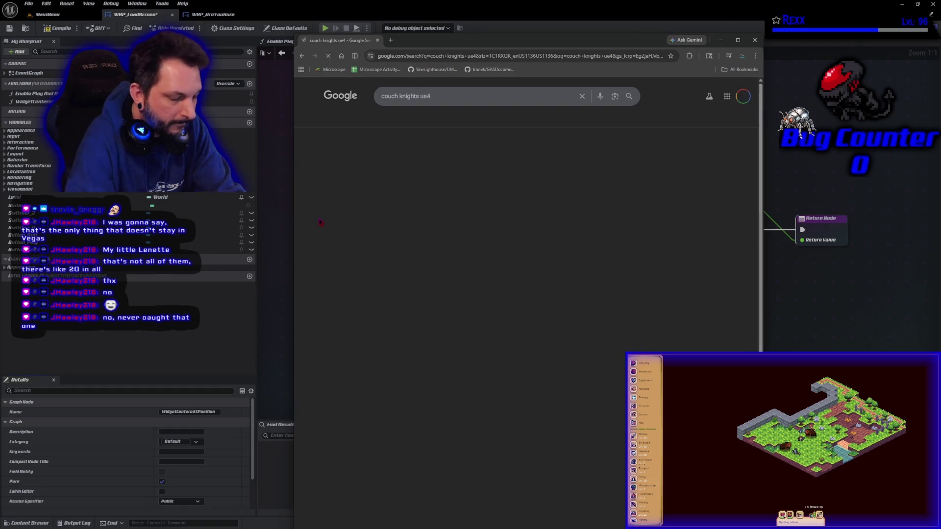
{"action": "left_click", "coordinate": [433, 158]}
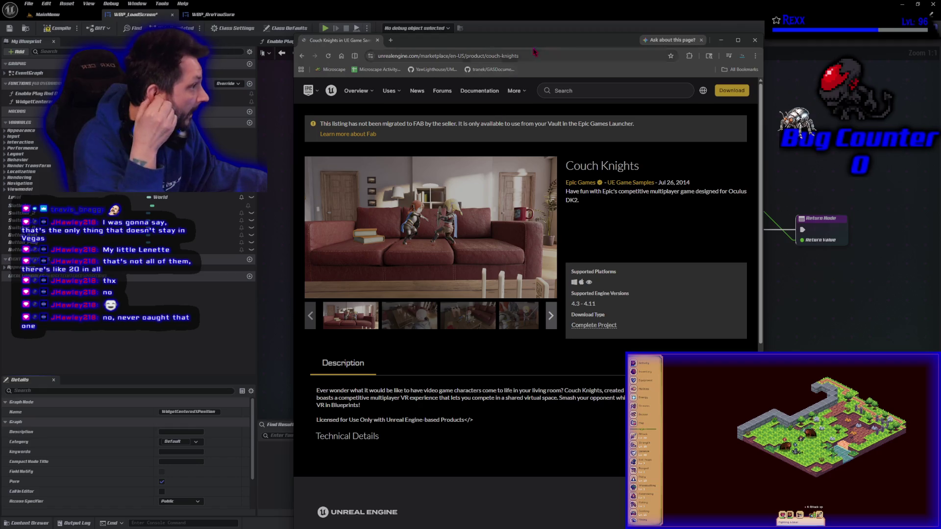
- Maximize the browser, view the second to fourth Couch Knights screenshots, then return to Google
{"action": "left_click", "coordinate": [738, 40]}
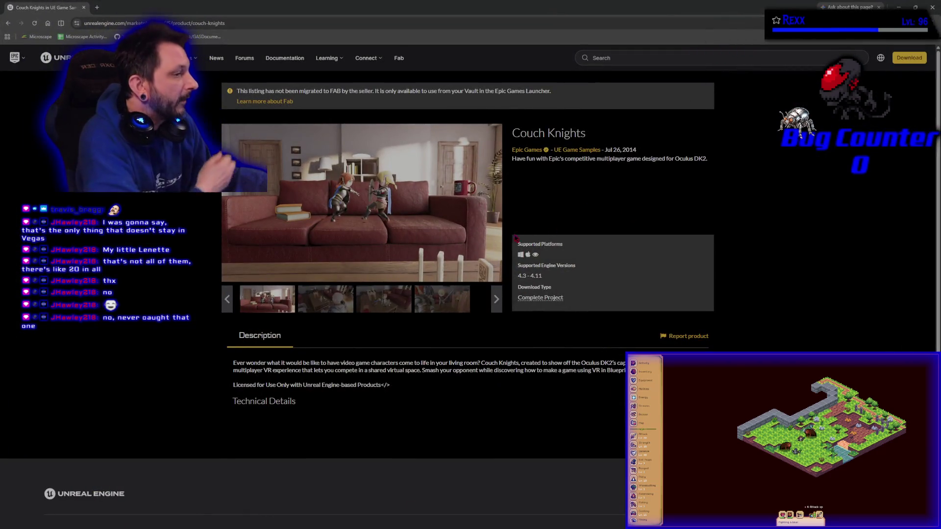
{"action": "left_click", "coordinate": [338, 306]}
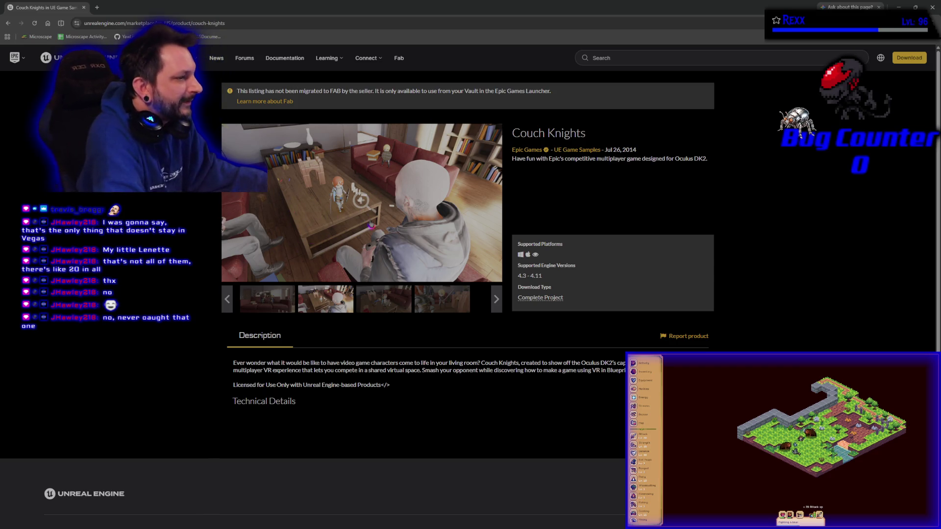
{"action": "left_click", "coordinate": [388, 299]}
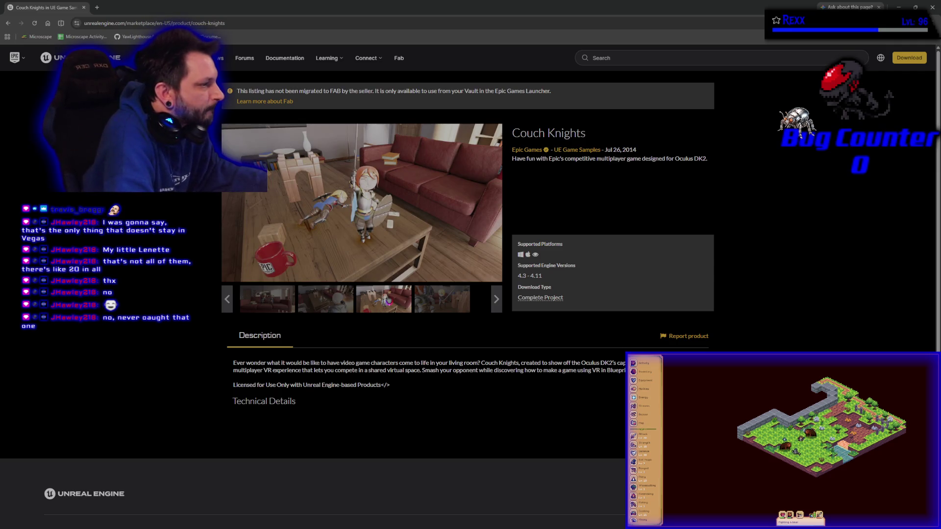
{"action": "left_click", "coordinate": [435, 309]}
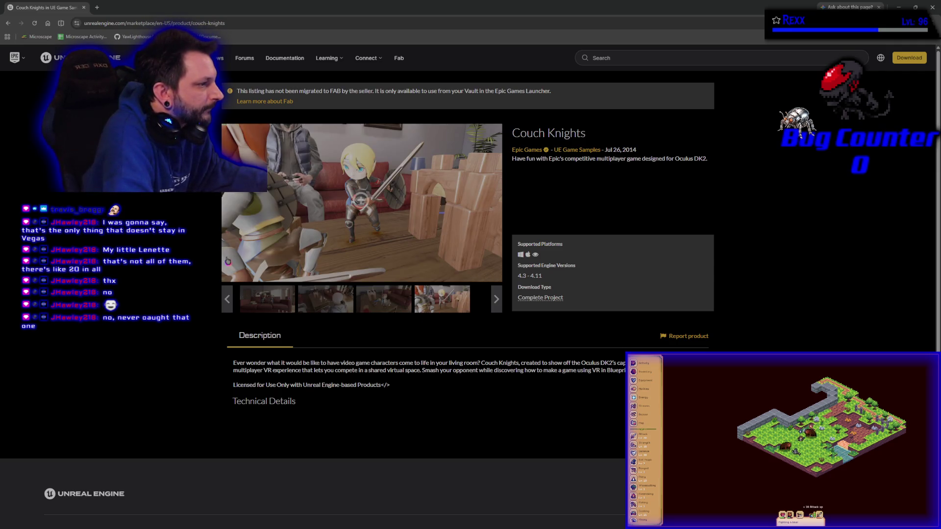
{"action": "key", "text": "alt+Left"}
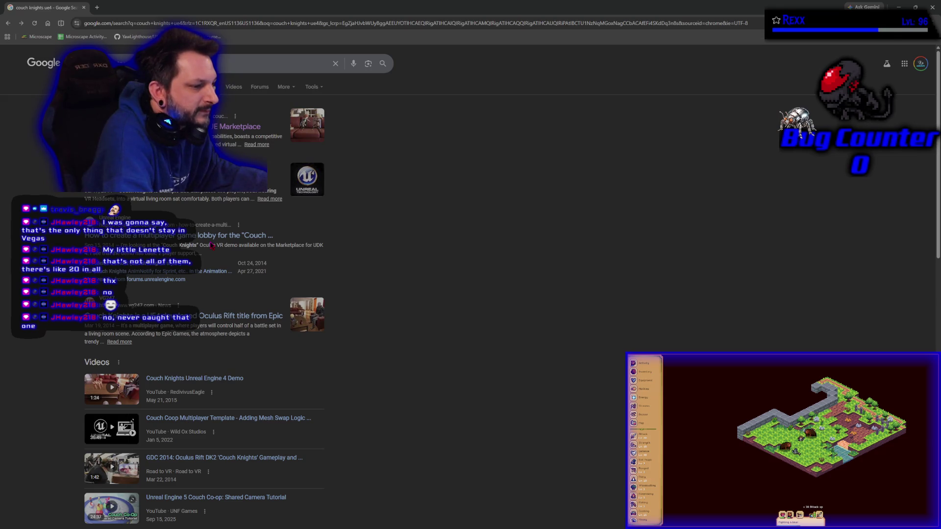
- Filter the 'couch knights ue4' results to Videos and open the 5:01 Couch Knights multiplayer YouTube video
{"action": "left_click", "coordinate": [274, 63]}
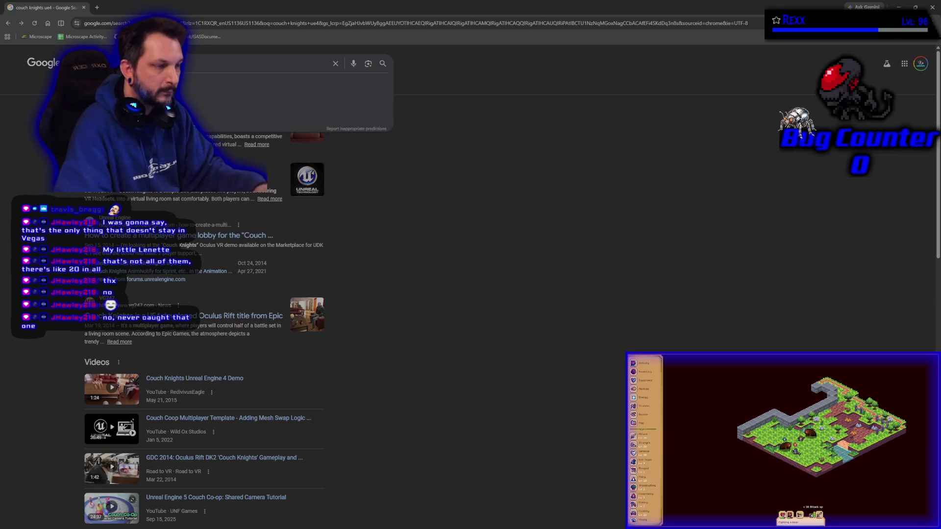
{"action": "key", "text": "Escape"}
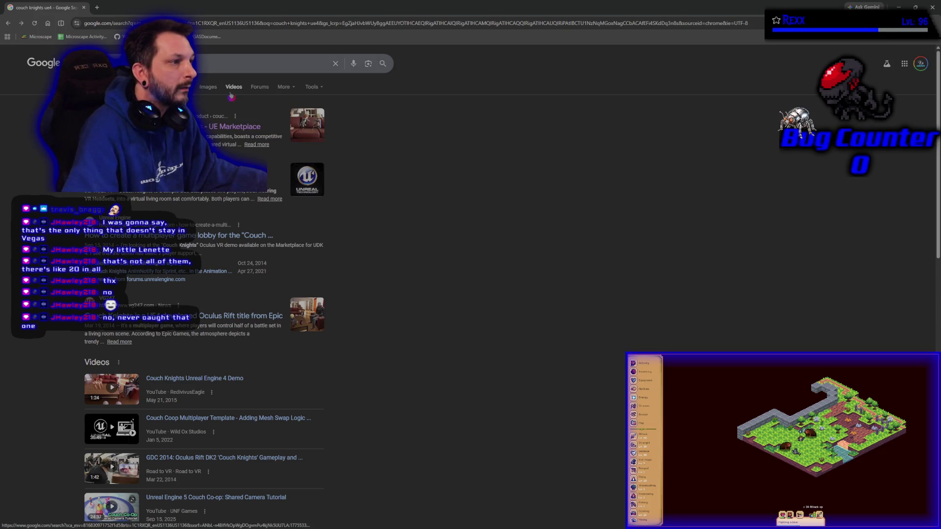
{"action": "left_click", "coordinate": [234, 88]}
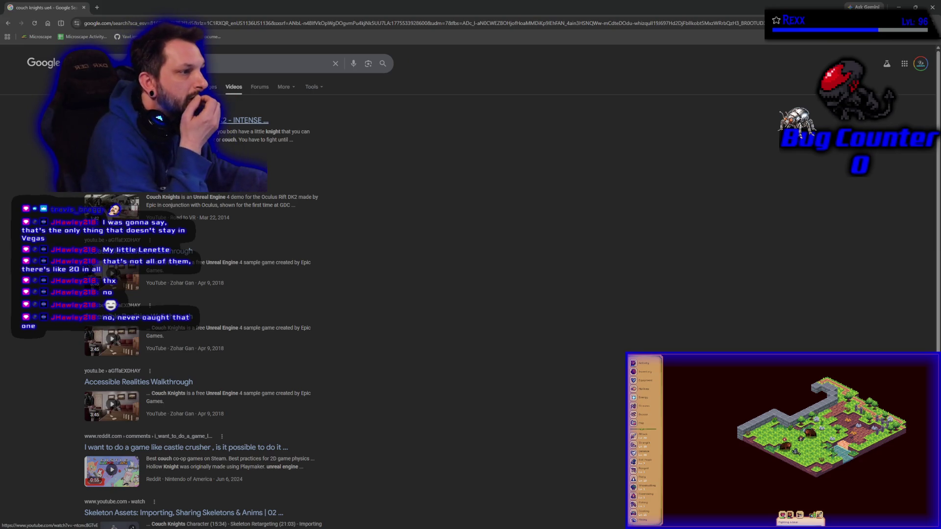
{"action": "left_click", "coordinate": [252, 153]}
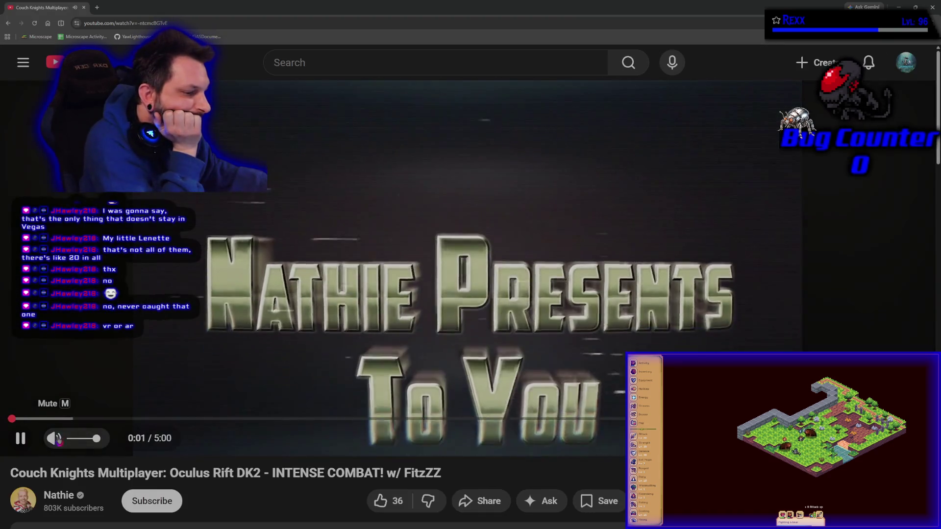
- Mute the Couch Knights Multiplayer video and scrub the playhead forward to about 0:38–0:39
{"action": "left_click", "coordinate": [58, 440]}
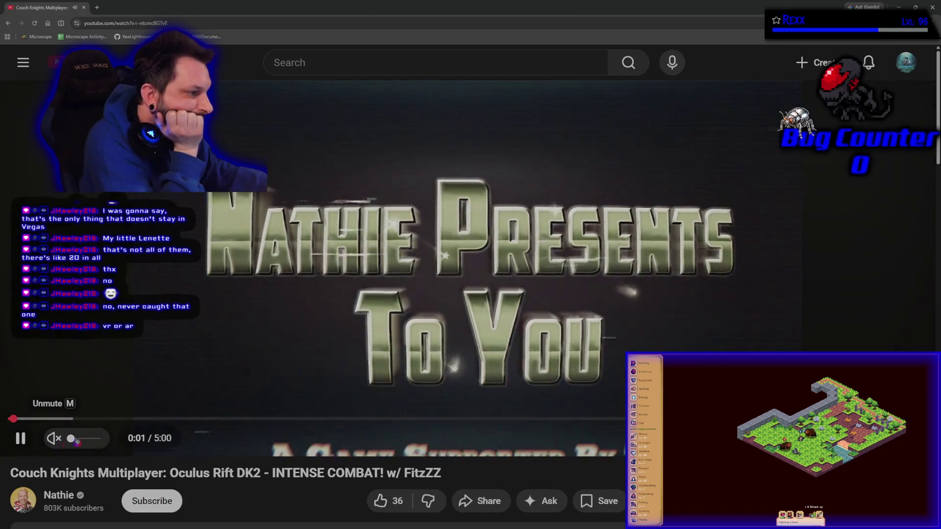
{"action": "left_click", "coordinate": [49, 419]}
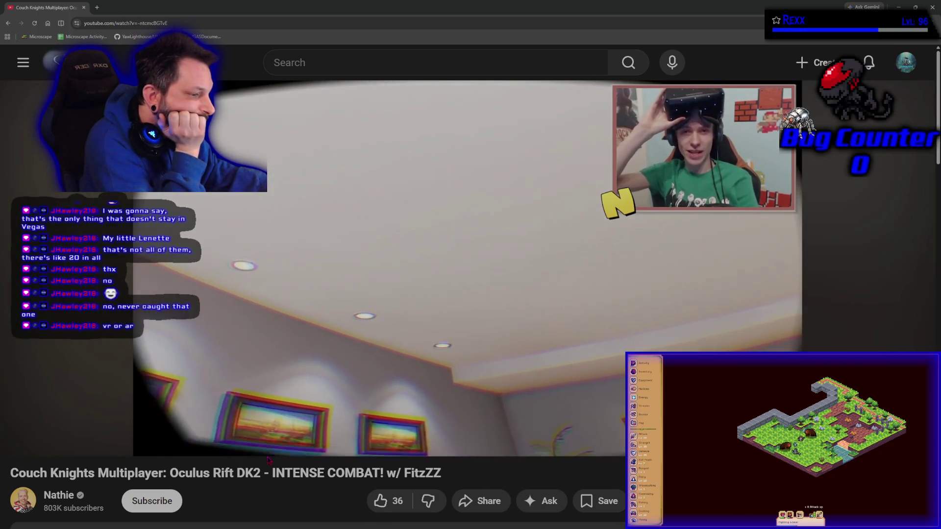
{"action": "left_click_drag", "start_coordinate": [96, 418], "coordinate": [97, 418]}
{"action": "mouse_move", "coordinate": [105, 416]}
{"action": "left_mouse_down"}
{"action": "mouse_move", "coordinate": [137, 417]}
{"action": "mouse_move", "coordinate": [128, 422]}
{"action": "left_mouse_up"}
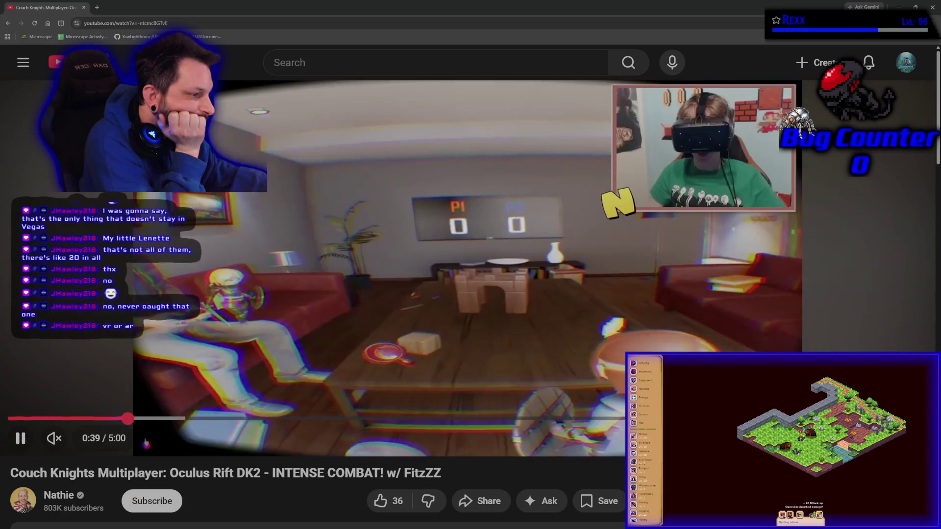
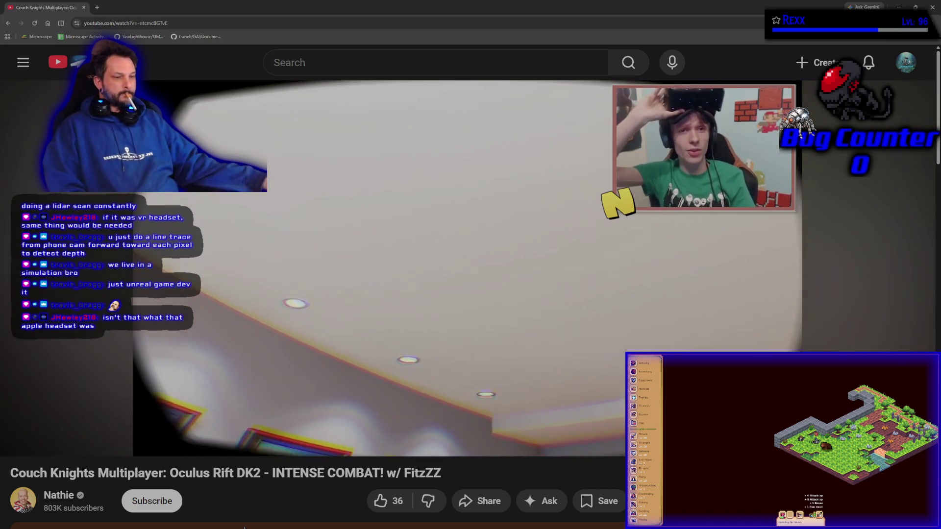
- Leave the Couch Knights video and return to the WBP_LoadScreen WidgetCenteredXPosition graph
{"action": "key", "text": "alt+Tab"}
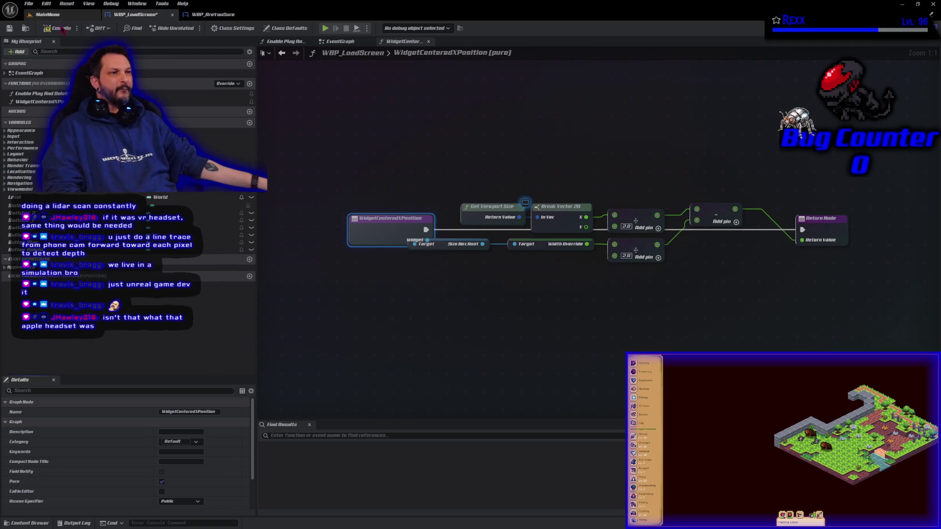
- Compile WBP_LoadScreen, move the function's middle nodes down and right, and save the blueprint
{"action": "left_click", "coordinate": [60, 30]}
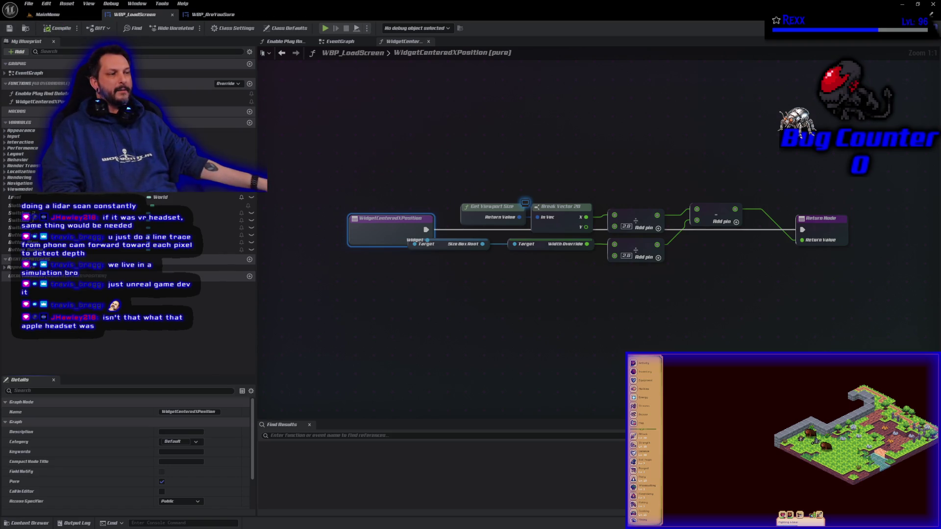
{"action": "left_click_drag", "start_coordinate": [755, 275], "coordinate": [441, 196]}
{"action": "left_click_drag", "start_coordinate": [561, 206], "coordinate": [591, 248]}
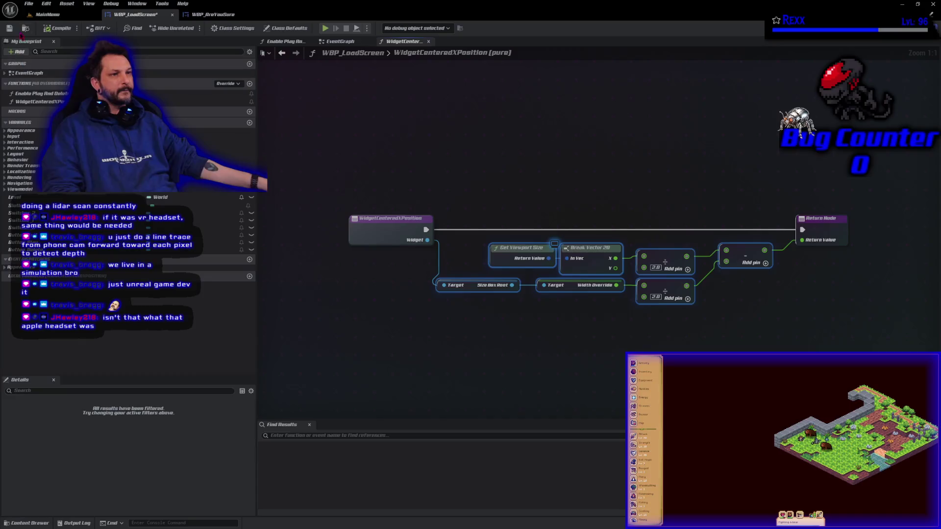
{"action": "left_click", "coordinate": [11, 29]}
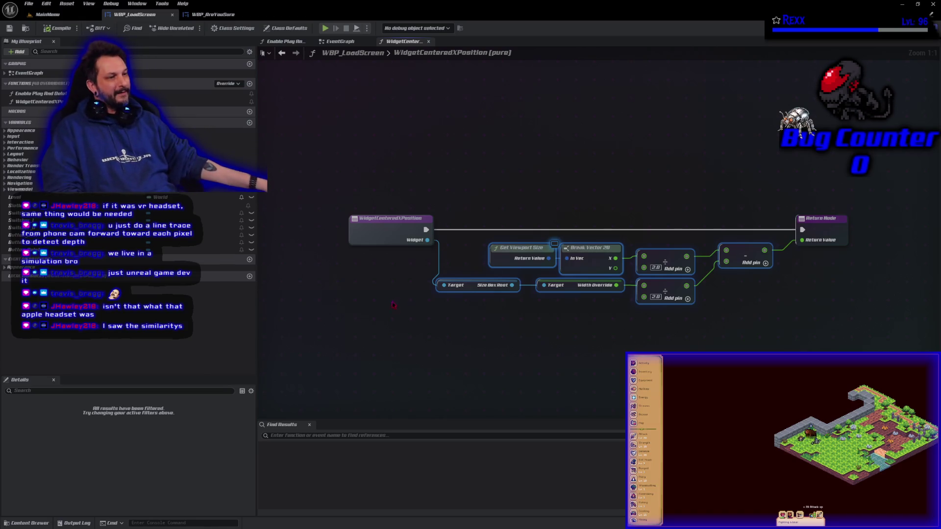
{"action": "left_click_drag", "start_coordinate": [393, 305], "coordinate": [370, 293]}
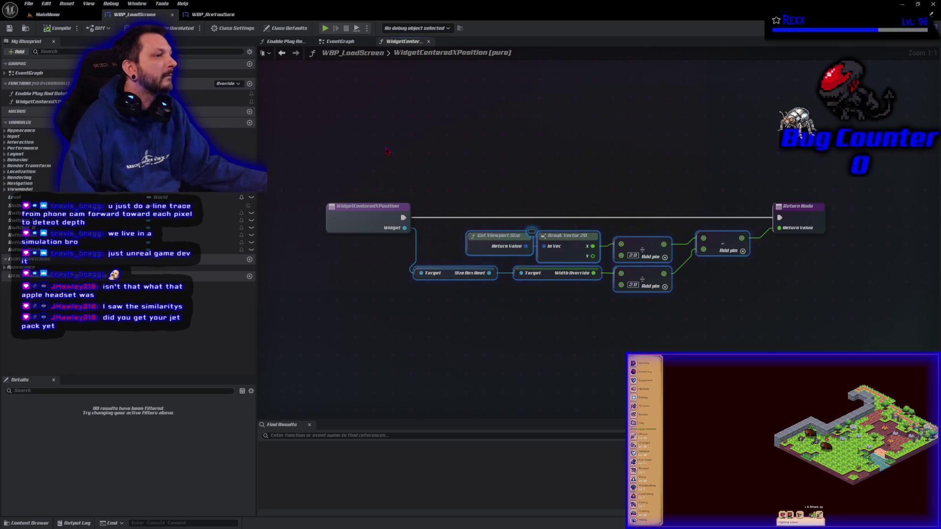
{"action": "left_click", "coordinate": [339, 41]}
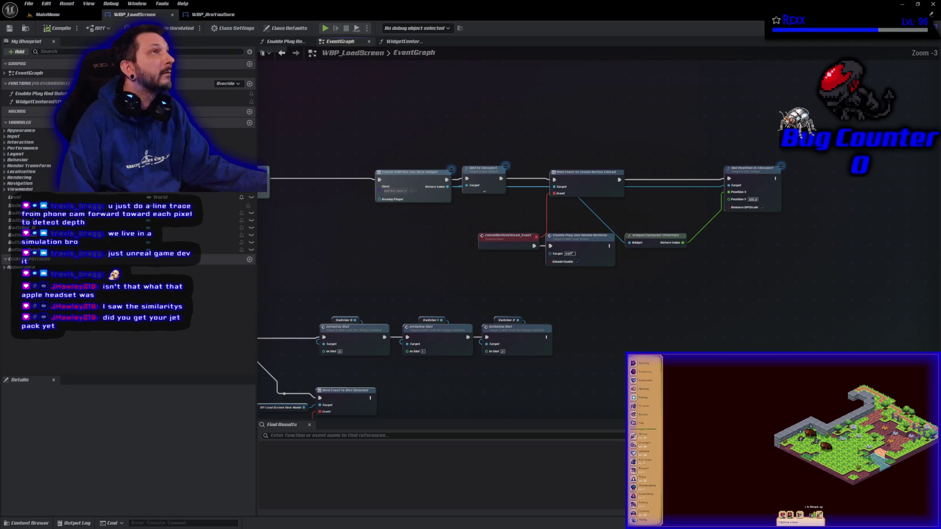
- Promote the created Are You Sure widget to an AreYouSureWidget variable and wire in its SET node
{"action": "left_click_drag", "start_coordinate": [328, 208], "coordinate": [427, 262]}
{"action": "mouse_move", "coordinate": [518, 188]}
{"action": "left_mouse_down"}
{"action": "mouse_move", "coordinate": [440, 188]}
{"action": "mouse_move", "coordinate": [496, 205]}
{"action": "left_mouse_up"}
{"action": "left_click", "coordinate": [510, 227]}
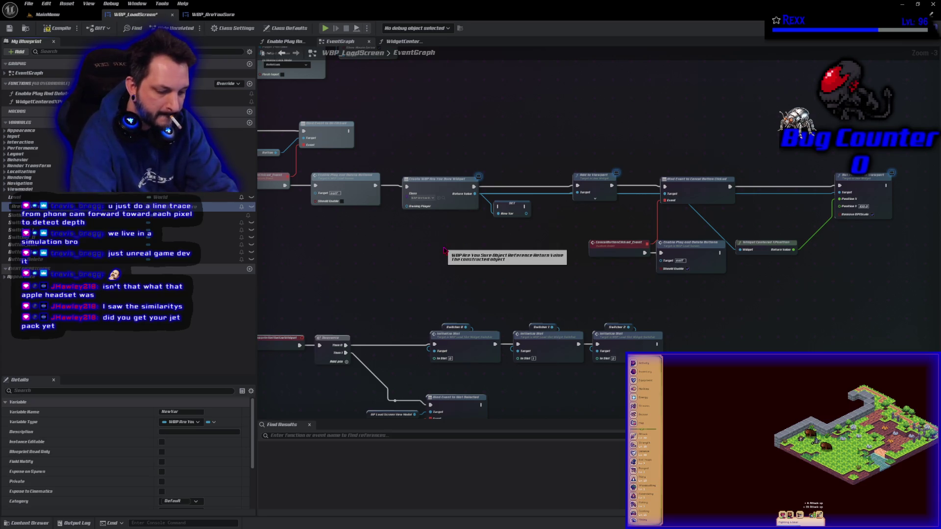
{"action": "key", "text": "Return"}
{"action": "key", "text": "ctrl+s"}
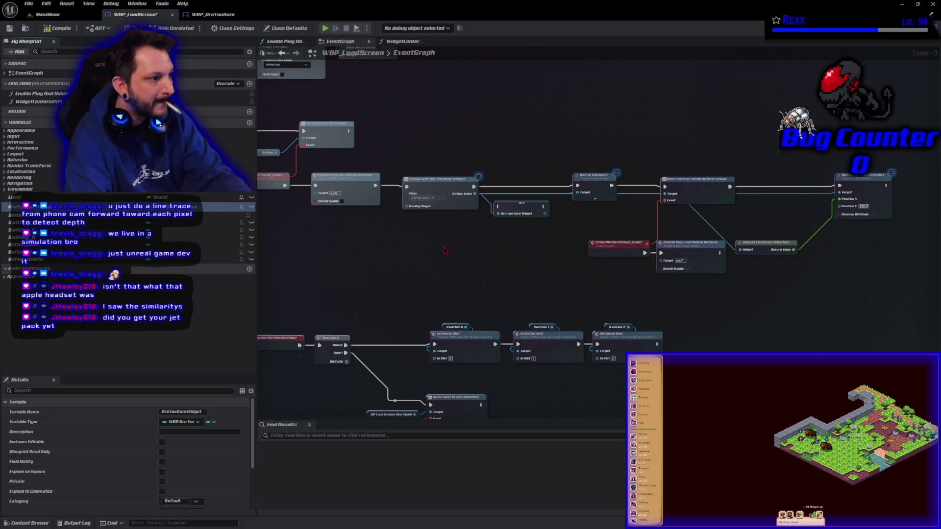
{"action": "mouse_move", "coordinate": [577, 186]}
{"action": "left_mouse_down"}
{"action": "mouse_move", "coordinate": [498, 206]}
{"action": "mouse_move", "coordinate": [516, 187]}
{"action": "mouse_move", "coordinate": [615, 189]}
{"action": "mouse_move", "coordinate": [578, 191]}
{"action": "left_mouse_up"}
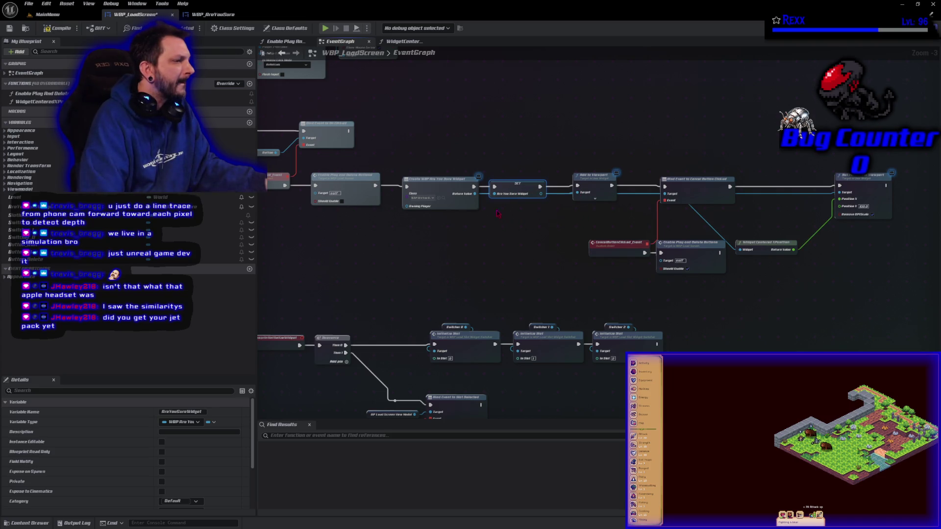
{"action": "mouse_move", "coordinate": [479, 198]}
{"action": "left_mouse_down"}
{"action": "mouse_move", "coordinate": [523, 224]}
{"action": "mouse_move", "coordinate": [542, 194]}
{"action": "left_mouse_up"}
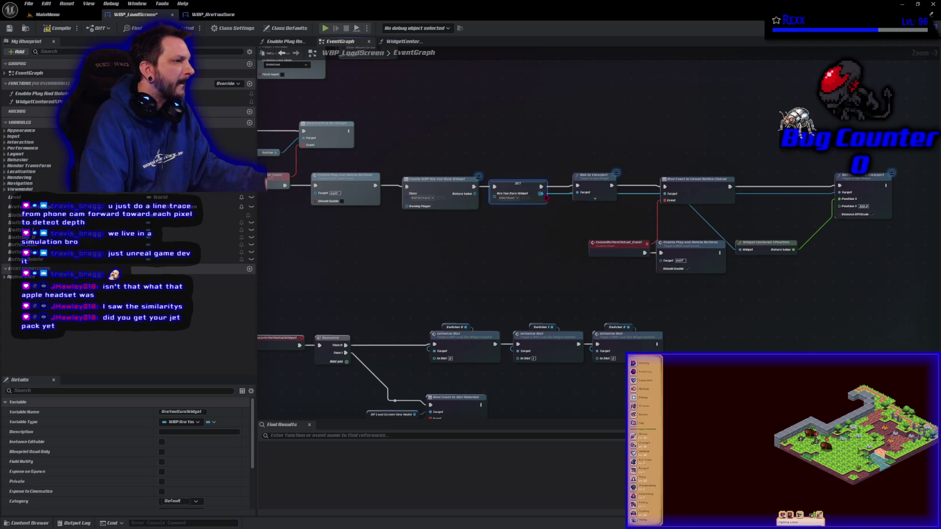
{"action": "mouse_move", "coordinate": [475, 194]}
{"action": "left_mouse_down"}
{"action": "mouse_move", "coordinate": [517, 186]}
{"action": "mouse_move", "coordinate": [517, 204]}
{"action": "left_mouse_up"}
- Feed AreYouSureWidget getters into the position node, WidgetCenteredXPosition and Bind Event, then save
{"action": "mouse_move", "coordinate": [22, 207]}
{"action": "left_mouse_down"}
{"action": "mouse_move", "coordinate": [446, 223]}
{"action": "mouse_move", "coordinate": [841, 193]}
{"action": "mouse_move", "coordinate": [788, 200]}
{"action": "left_mouse_up"}
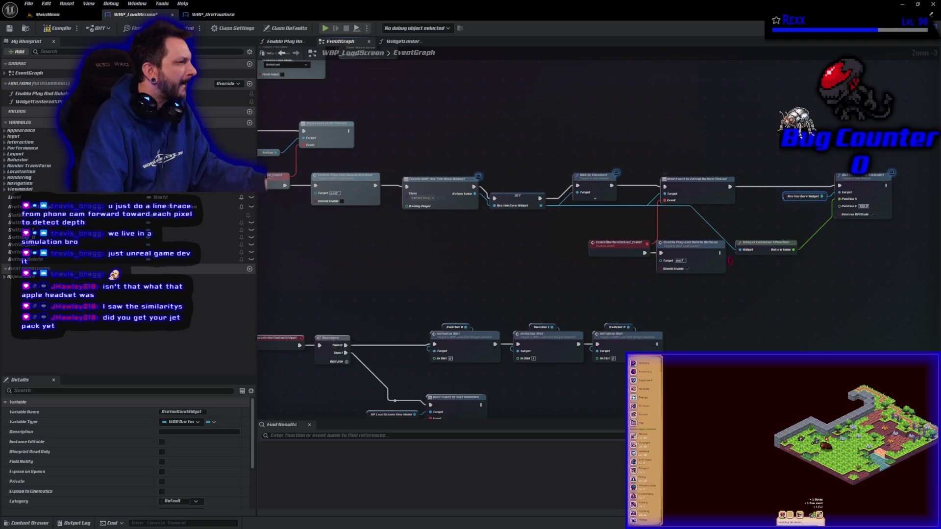
{"action": "left_click_drag", "start_coordinate": [767, 249], "coordinate": [798, 222]}
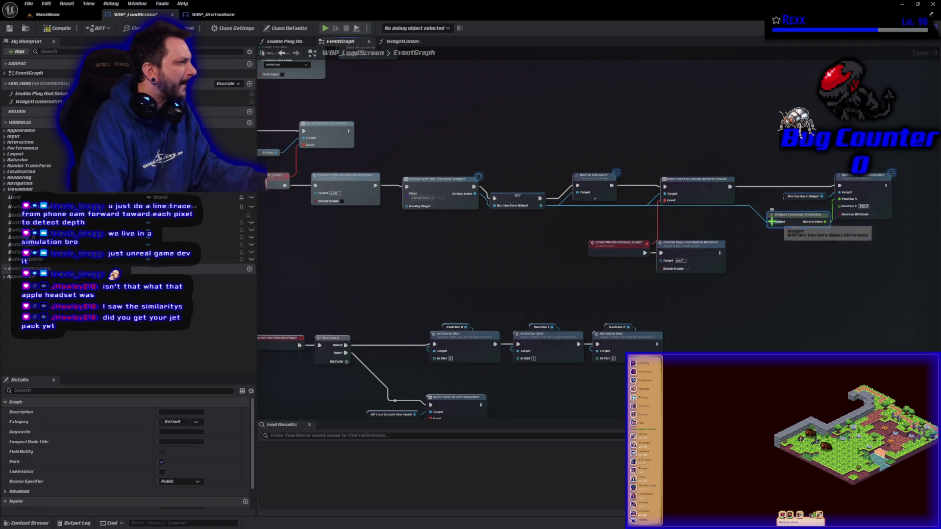
{"action": "left_click", "coordinate": [772, 222], "text": "alt"}
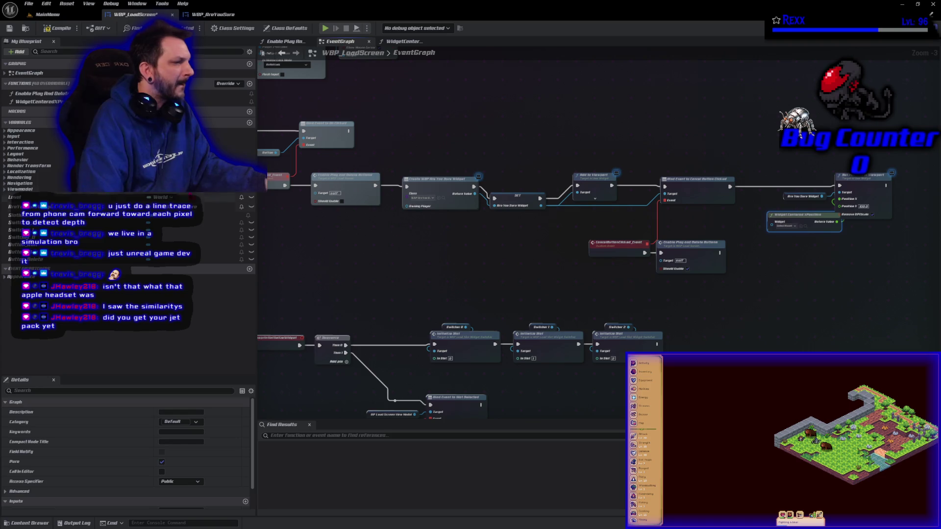
{"action": "mouse_move", "coordinate": [20, 206]}
{"action": "left_mouse_down"}
{"action": "mouse_move", "coordinate": [372, 235]}
{"action": "mouse_move", "coordinate": [779, 240]}
{"action": "mouse_move", "coordinate": [772, 223]}
{"action": "left_mouse_up"}
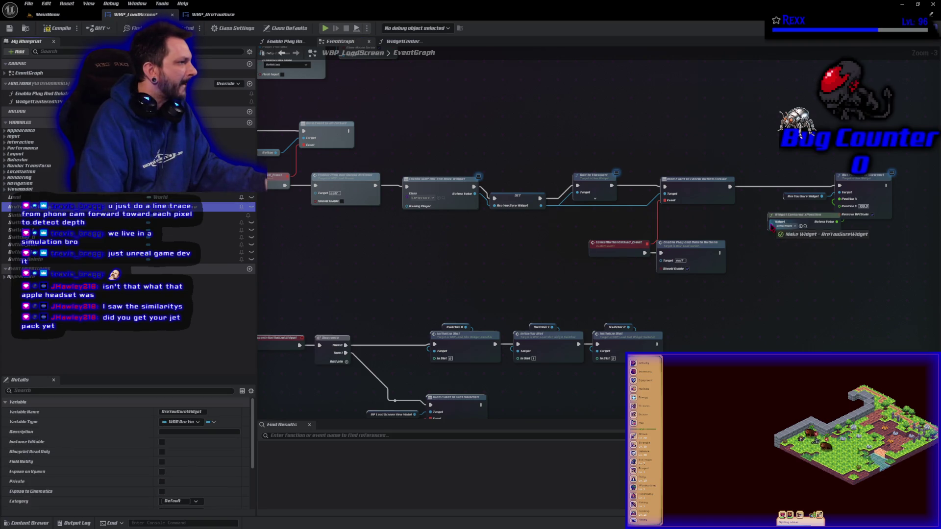
{"action": "left_click", "coordinate": [665, 194], "text": "alt"}
{"action": "mouse_move", "coordinate": [15, 207]}
{"action": "left_mouse_down"}
{"action": "mouse_move", "coordinate": [415, 219]}
{"action": "mouse_move", "coordinate": [664, 195]}
{"action": "left_mouse_up"}
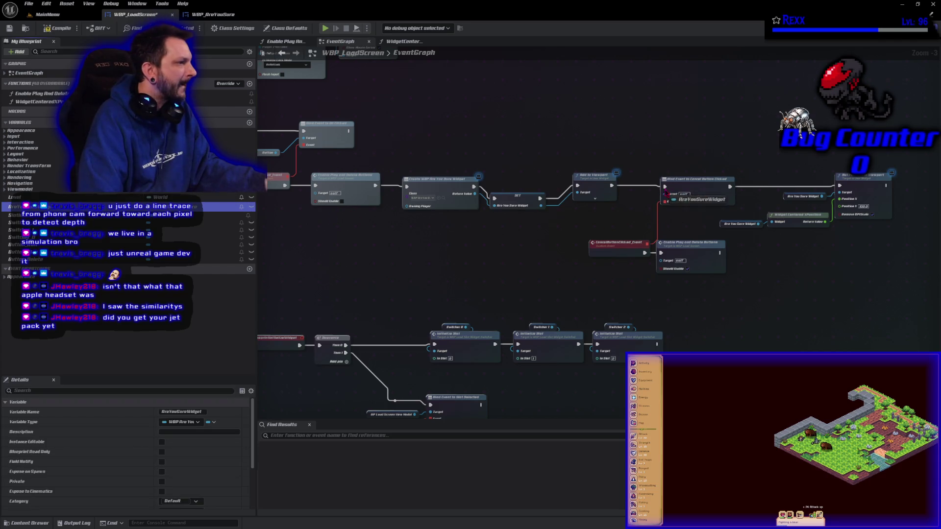
{"action": "key", "text": "ctrl+s"}
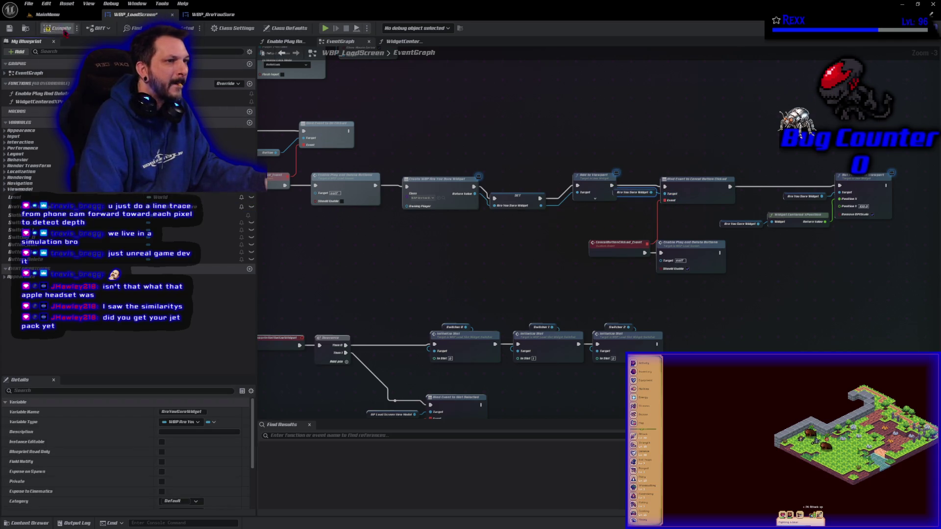
- Compile the updated WBP_LoadScreen blueprint
{"action": "left_click", "coordinate": [456, 250]}
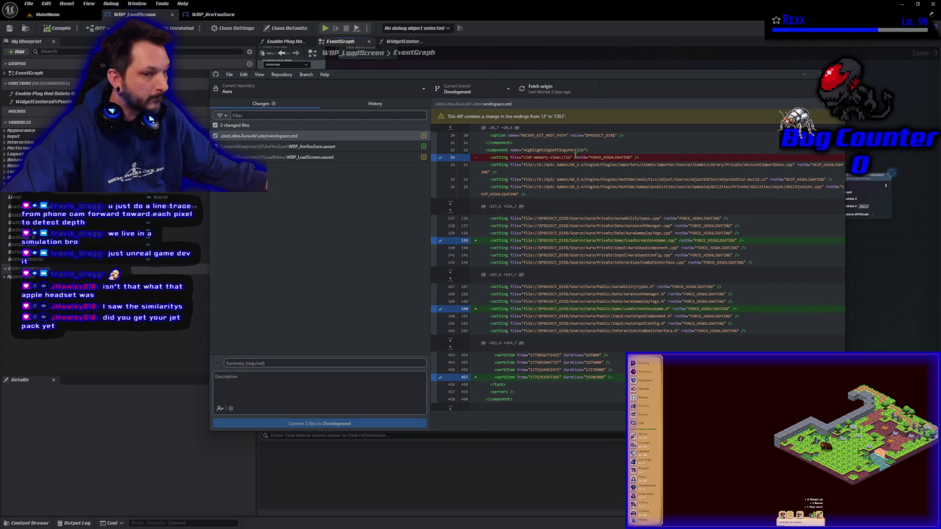
- Commit the changed files as 'Are You Sure Widget' to Development and push to origin
{"action": "left_click", "coordinate": [280, 362]}
{"action": "type", "text": "Are You Sure Widget"}
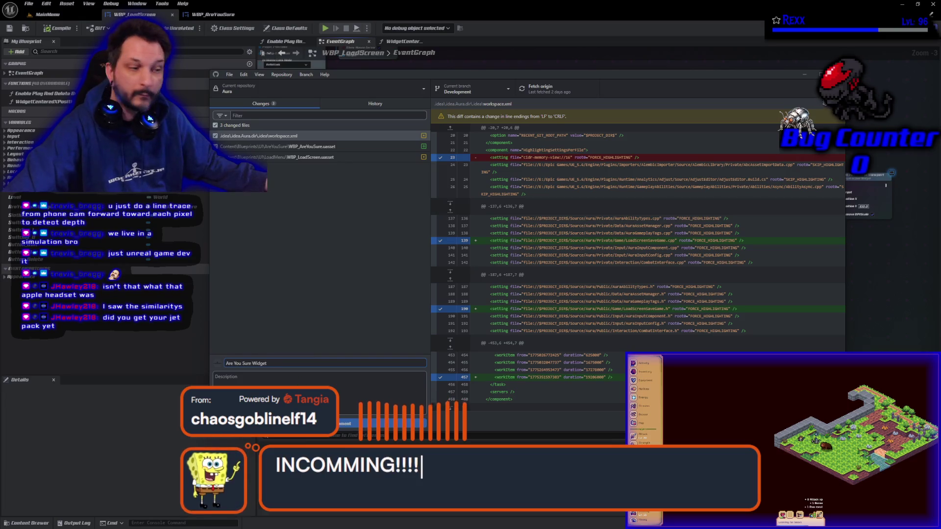
{"action": "left_click", "coordinate": [402, 420]}
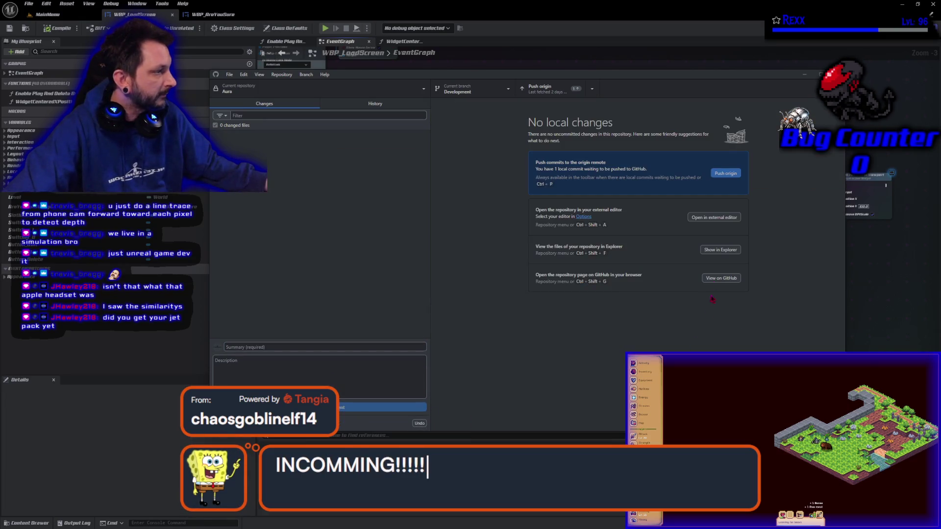
{"action": "left_click", "coordinate": [725, 174]}
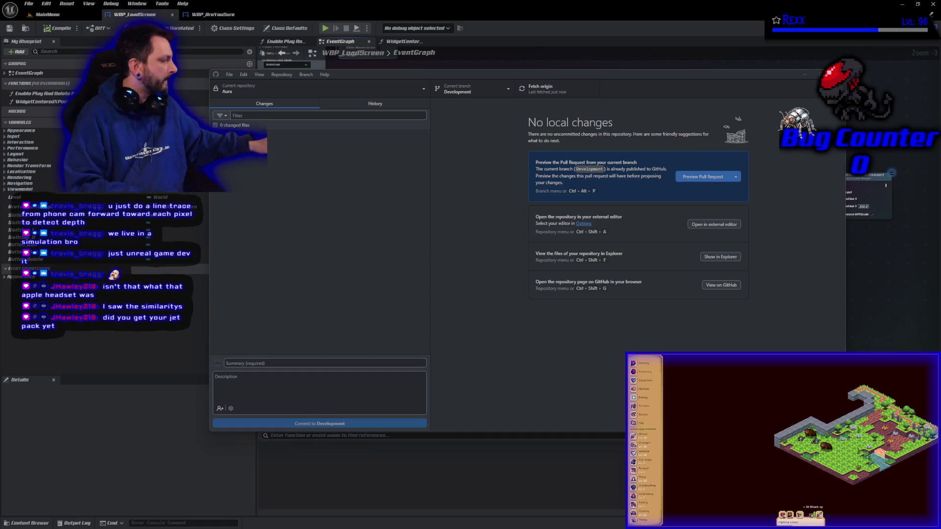
- Browse the commit history and inspect the latest commit's changed files, including the workspace.xml diff
{"action": "left_click", "coordinate": [372, 104]}
{"action": "left_click", "coordinate": [306, 136]}
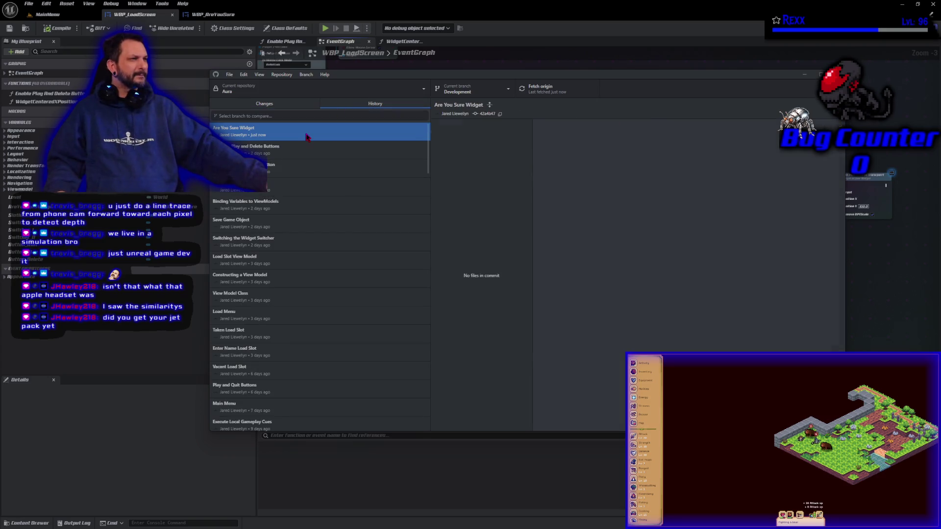
{"action": "left_click", "coordinate": [461, 146]}
{"action": "left_click", "coordinate": [460, 157]}
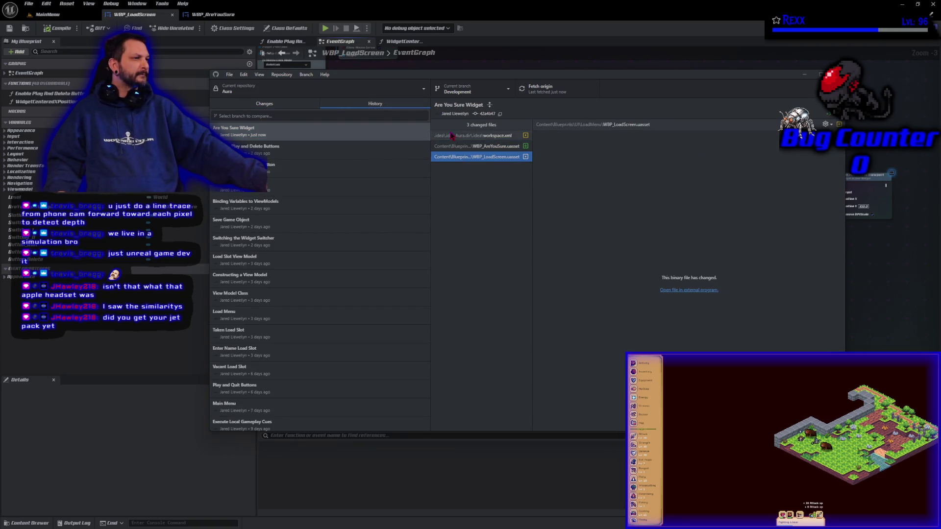
{"action": "left_click", "coordinate": [452, 136]}
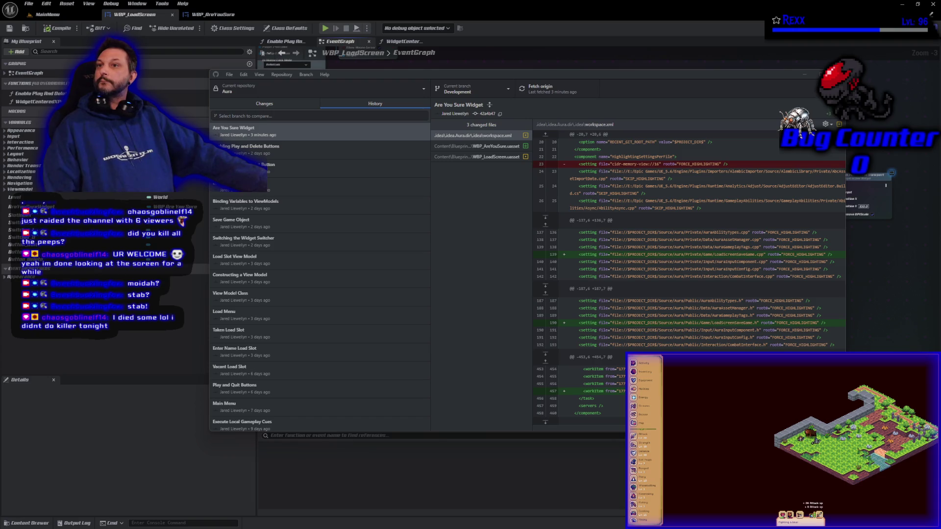
- Switch from GitHub Desktop's commit history to the full-screen Microscape game
{"action": "key", "text": "alt+Tab"}
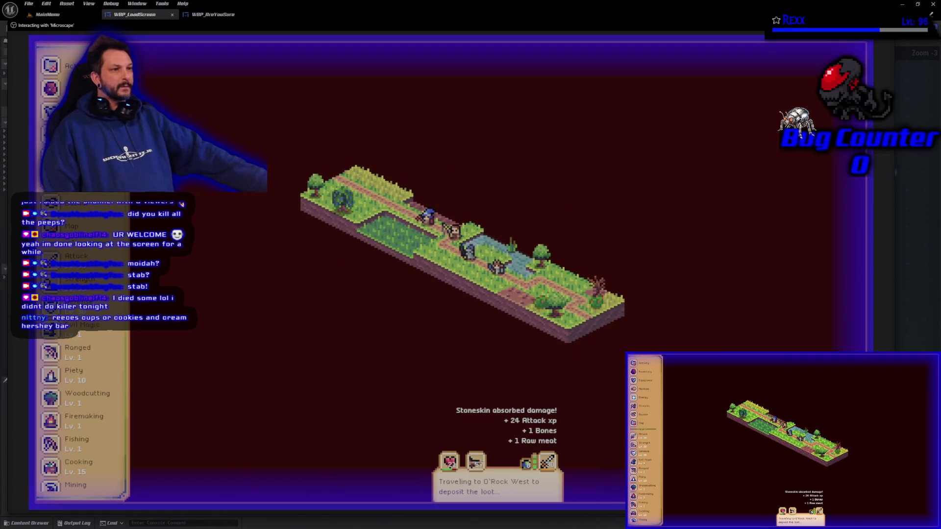
- Check the Fur loot details in Activity & Loot and search the Bazaar for 'fur'
{"action": "left_click", "coordinate": [51, 89]}
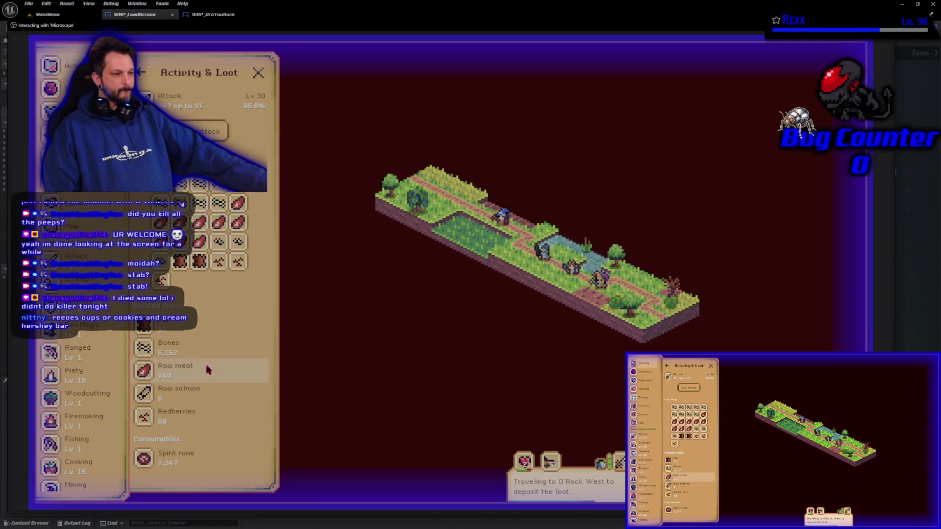
{"action": "left_click", "coordinate": [187, 328]}
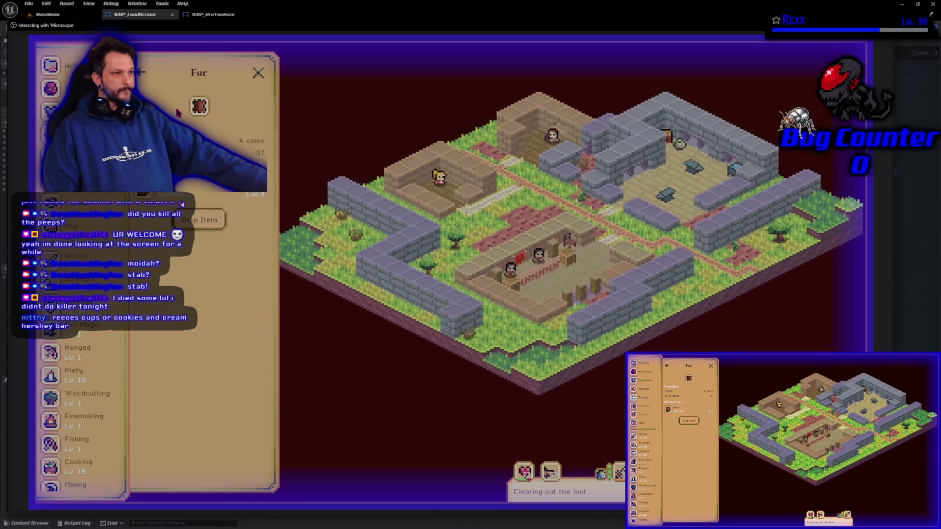
{"action": "left_click", "coordinate": [143, 73]}
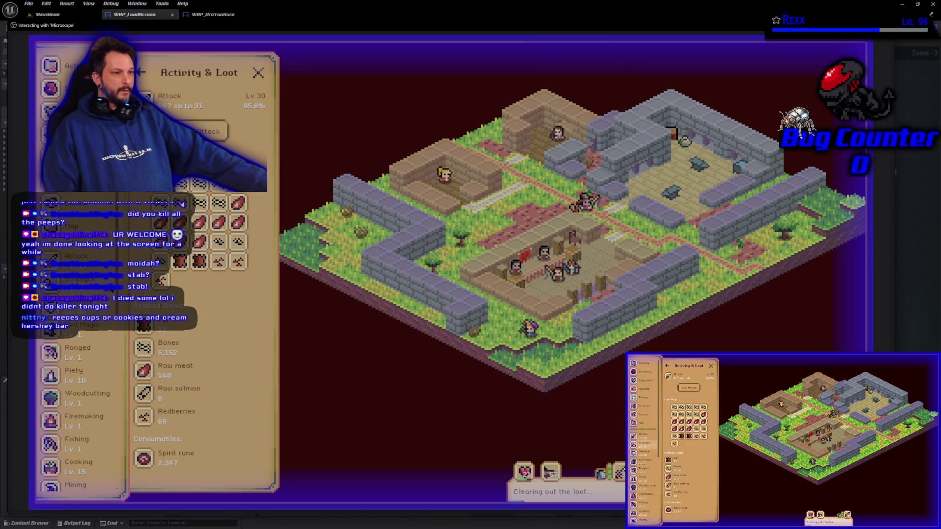
{"action": "left_click", "coordinate": [74, 208]}
{"action": "left_click", "coordinate": [162, 220]}
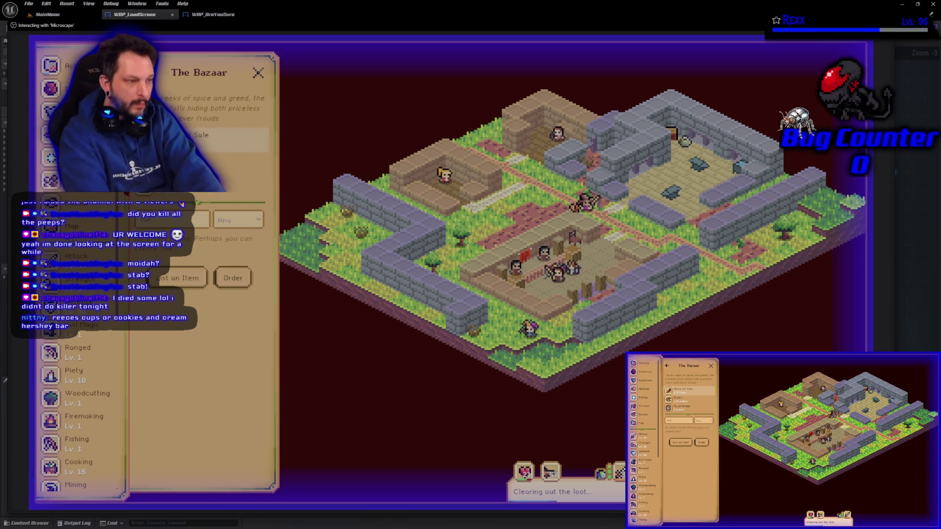
{"action": "type", "text": "fur"}
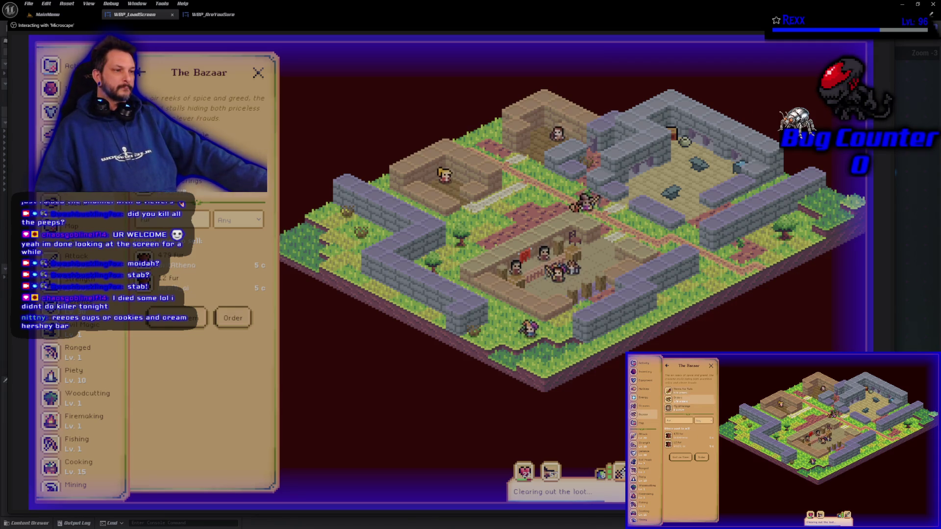
{"action": "left_click", "coordinate": [142, 72]}
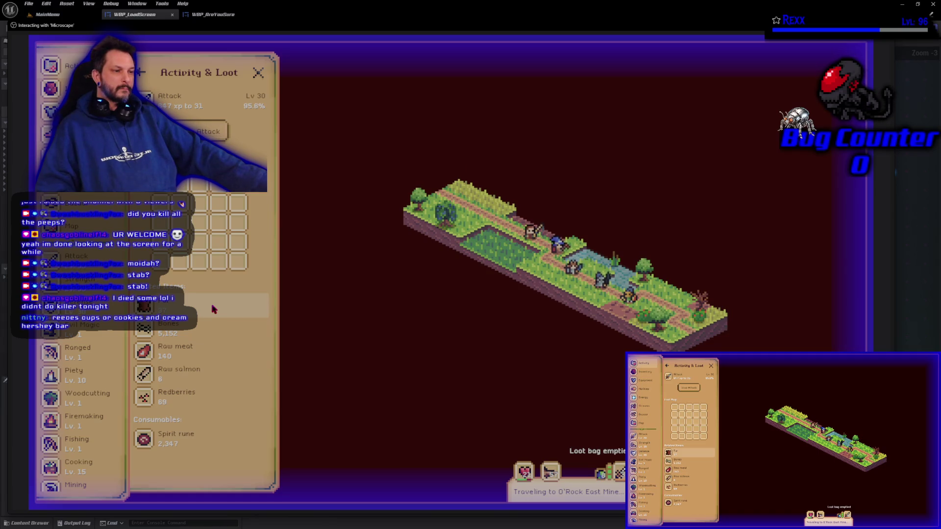
- Inspect the Raw salmon and Raw meat loot details, returning to the loot list
{"action": "left_click", "coordinate": [195, 381]}
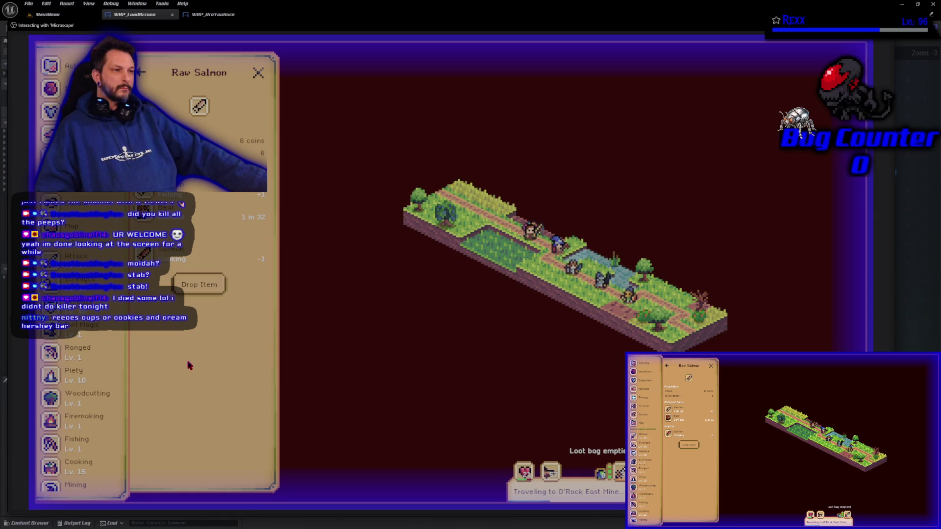
{"action": "left_click", "coordinate": [140, 72]}
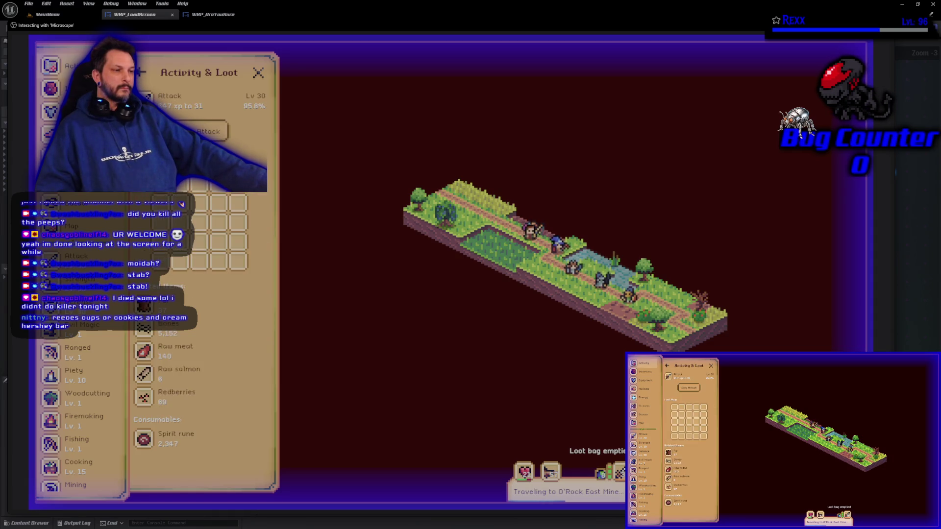
{"action": "left_click", "coordinate": [179, 351]}
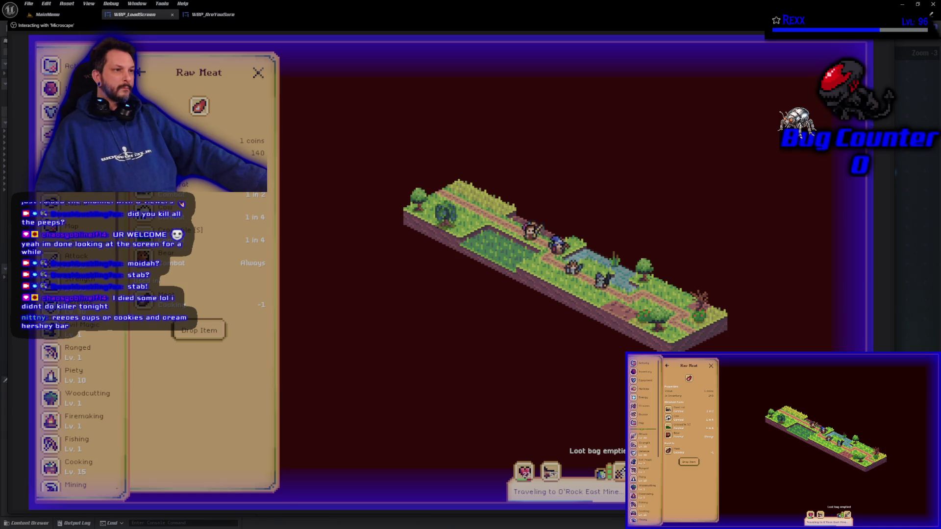
{"action": "left_click", "coordinate": [141, 72]}
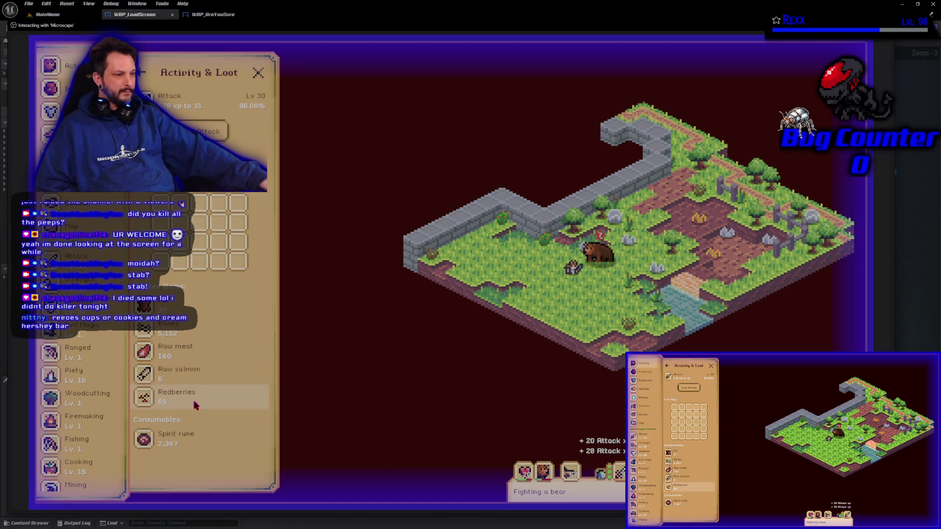
{"action": "scroll", "coordinate": [86, 470], "scroll_direction": "down", "scroll_amount": 10}
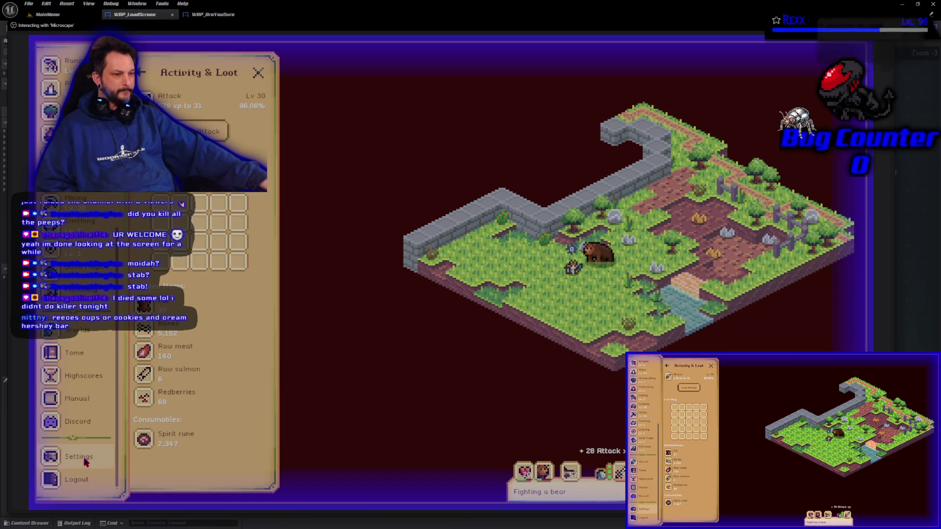
- Look through the game settings and events information, then return to Activity & Loot
{"action": "left_click", "coordinate": [84, 464]}
{"action": "left_click", "coordinate": [206, 143]}
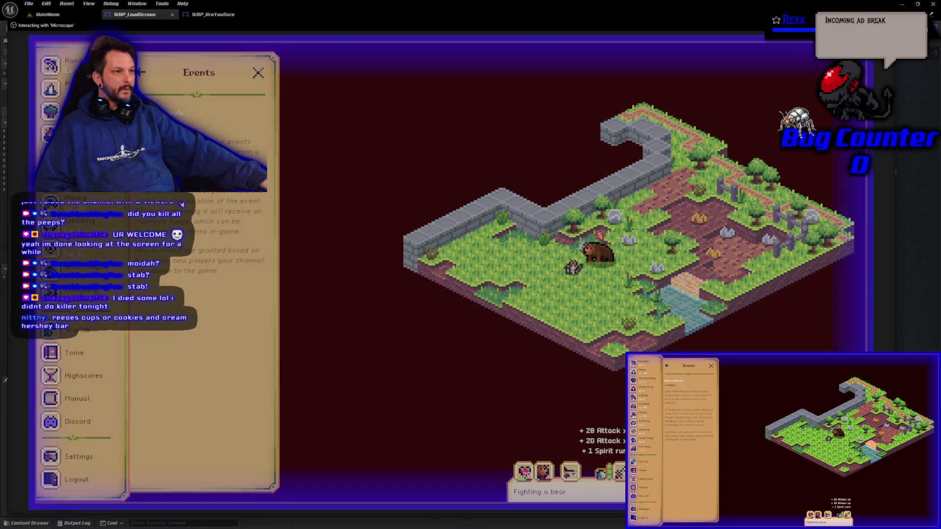
{"action": "scroll", "coordinate": [81, 246], "scroll_direction": "up", "scroll_amount": 10}
{"action": "left_click", "coordinate": [69, 66]}
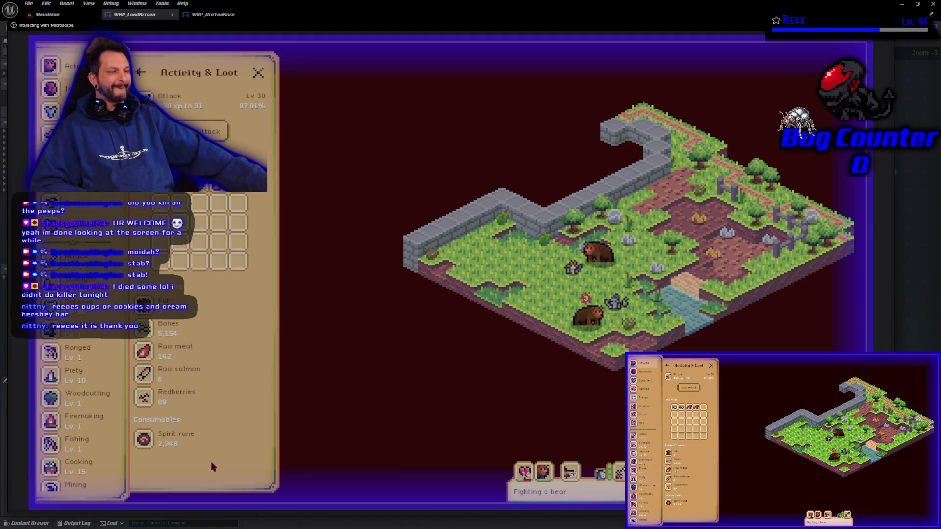
- Check the Spirit rune details, then end the game session and switch back to the editor
{"action": "left_click", "coordinate": [200, 443]}
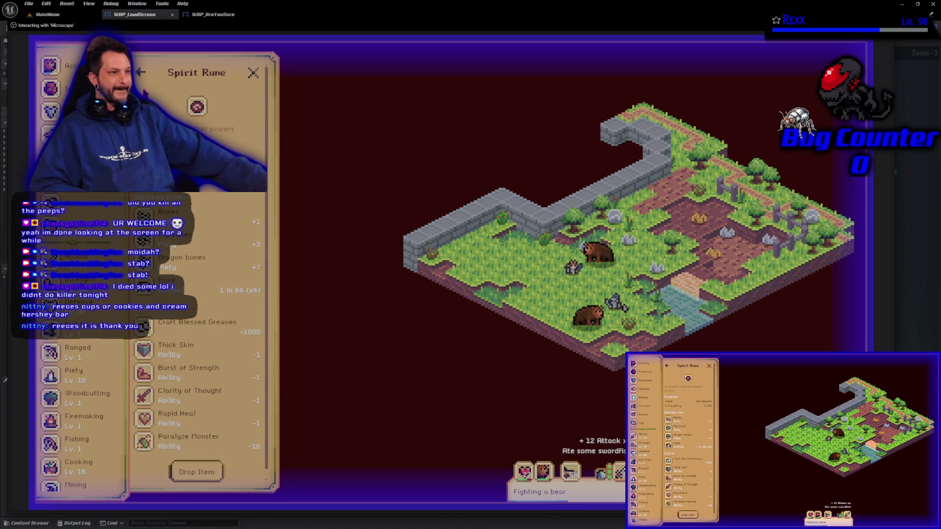
{"action": "left_click", "coordinate": [141, 74]}
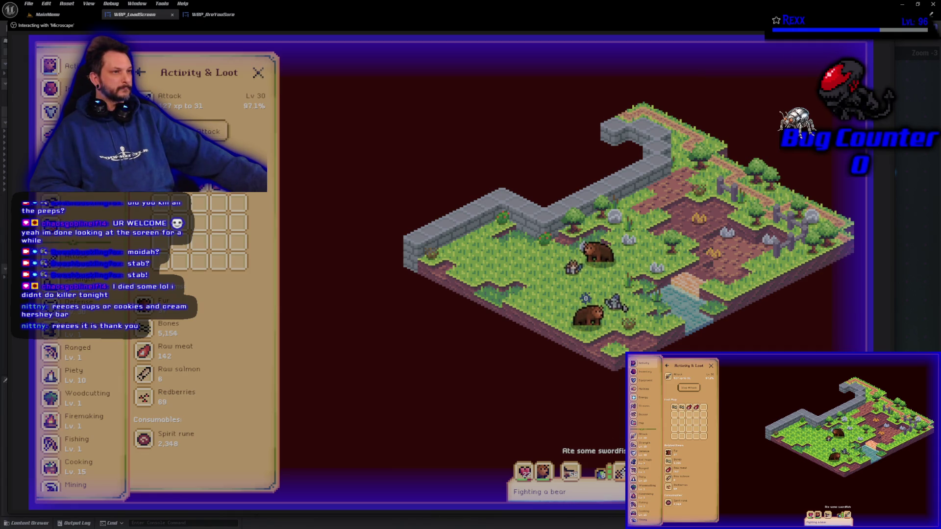
{"action": "key", "text": "Escape"}
{"action": "key", "text": "alt+Tab"}
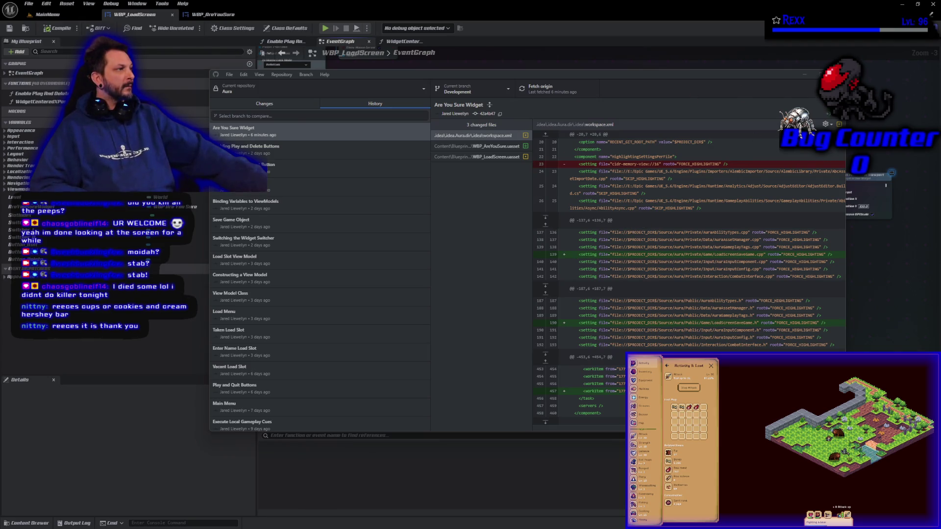
- Minimize GitHub Desktop's commit history and close the Unreal Editor
{"action": "left_click", "coordinate": [804, 74]}
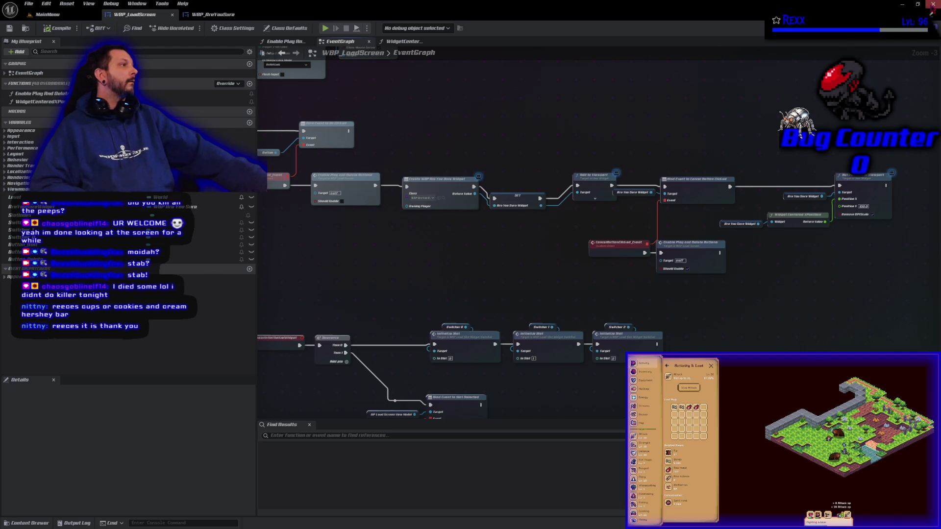
{"action": "left_click", "coordinate": [932, 4]}
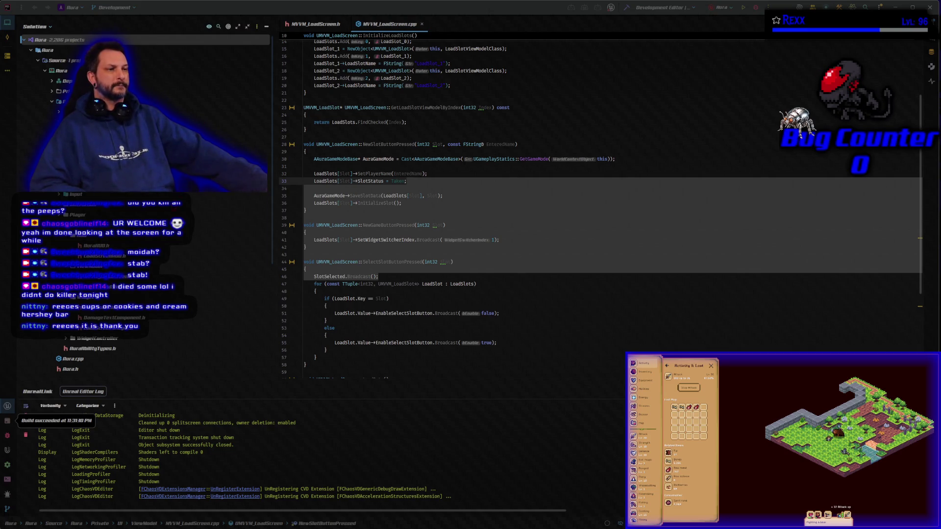
- Open MVVM_LoadSlot.h, compare it with the MVVM_LoadScreen.h tab, then return to MVVM_LoadSlot.h
{"action": "left_click", "coordinate": [98, 286]}
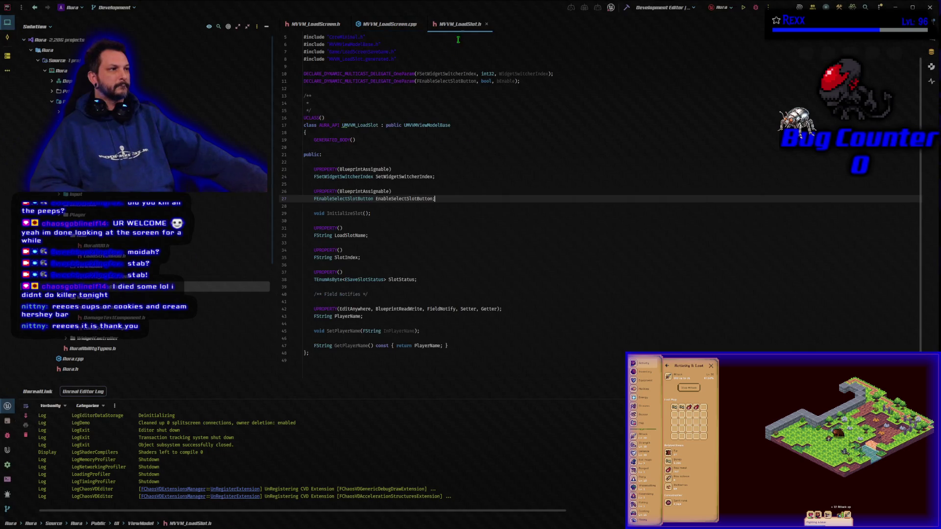
{"action": "left_click", "coordinate": [328, 27]}
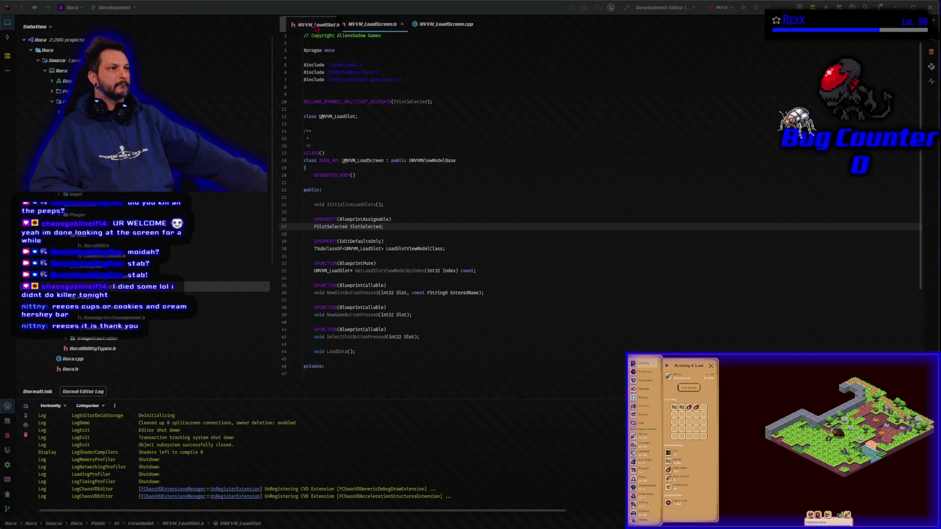
{"action": "left_click", "coordinate": [316, 27]}
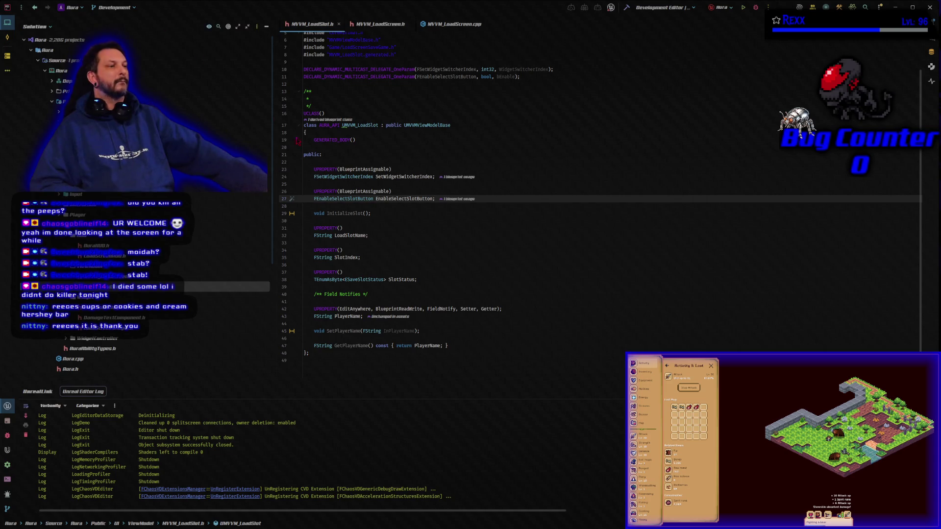
- On line 35 of MVVM_LoadSlot.h, change SlotIndex's type from FString to lowercase int32
{"action": "left_click", "coordinate": [330, 257]}
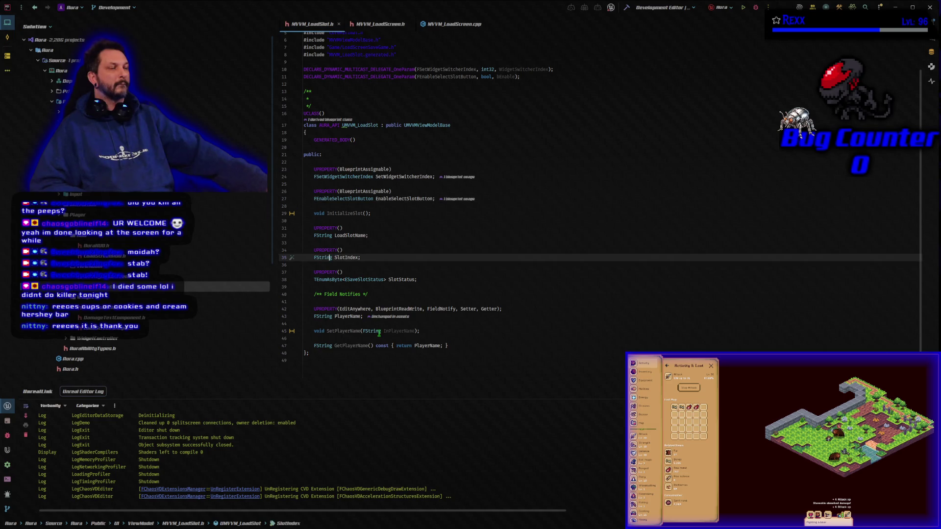
{"action": "mouse_move", "coordinate": [379, 332]}
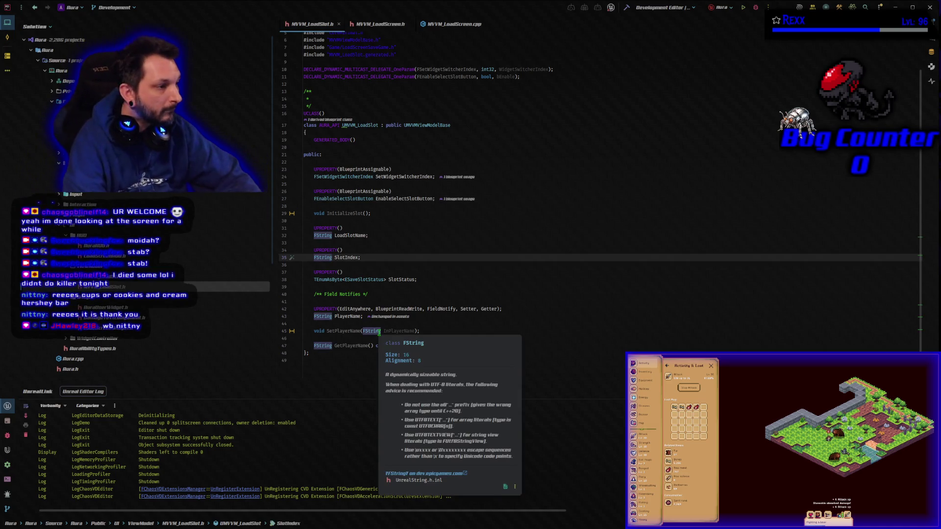
{"action": "key", "text": "Home"}
{"action": "key", "text": "ctrl+shift+Right"}
{"action": "type", "text": "Int32"}
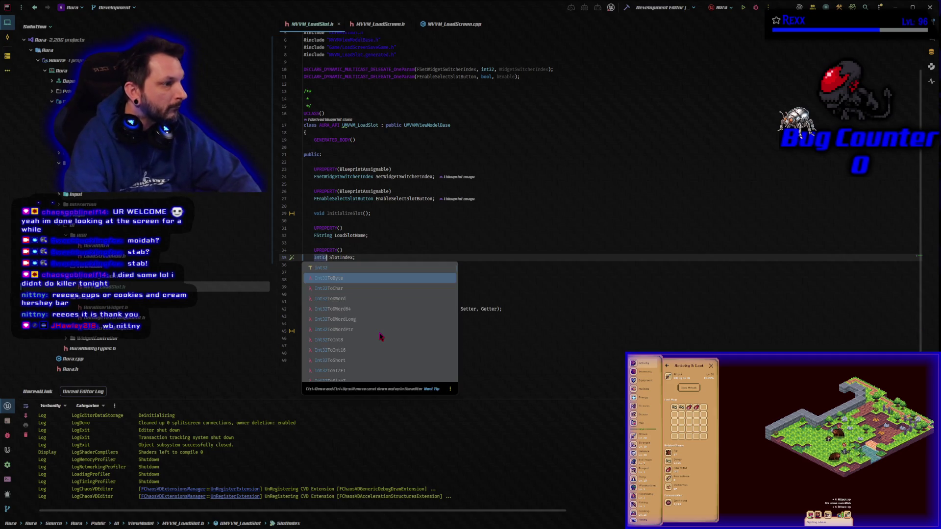
{"action": "key", "text": "Escape"}
{"action": "key", "text": "Home"}
{"action": "key", "text": "Delete"}
{"action": "type", "text": "i"}
{"action": "key", "text": "Escape"}
{"action": "key", "text": "ctrl+Right"}
{"action": "key", "text": "ctrl+Right"}
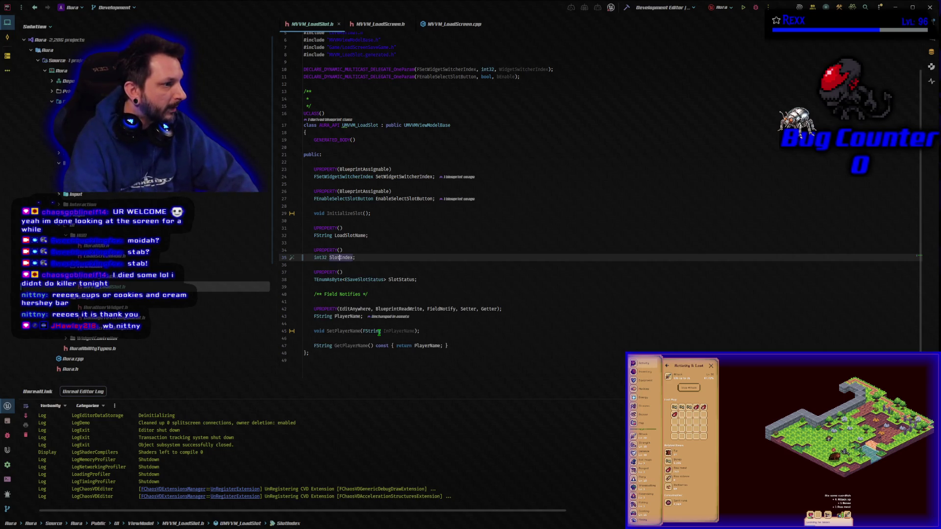
{"action": "key", "text": "Down"}
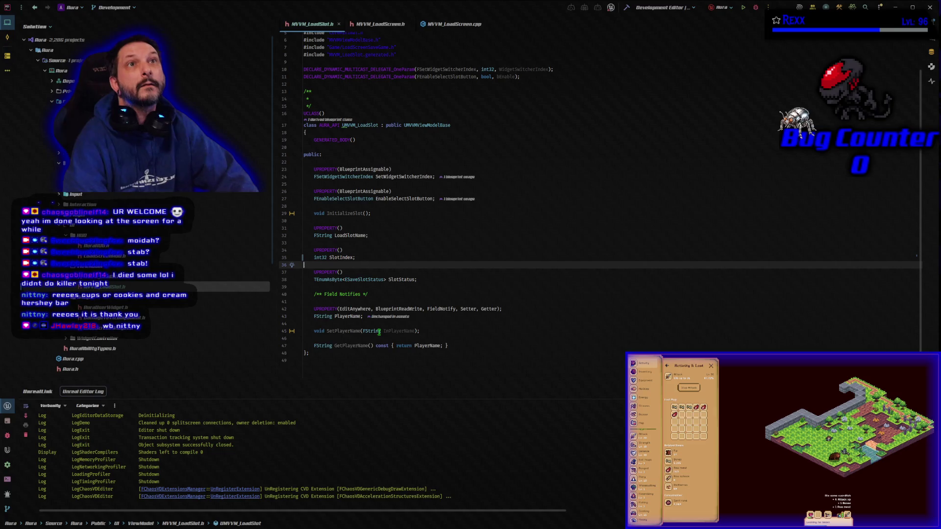
{"action": "key", "text": "Left"}
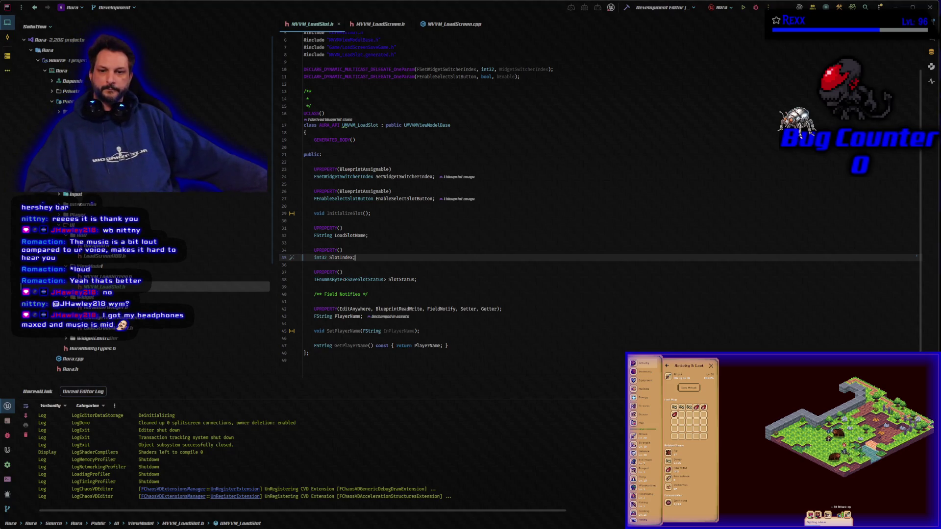
{"action": "key", "text": "alt+Tab"}
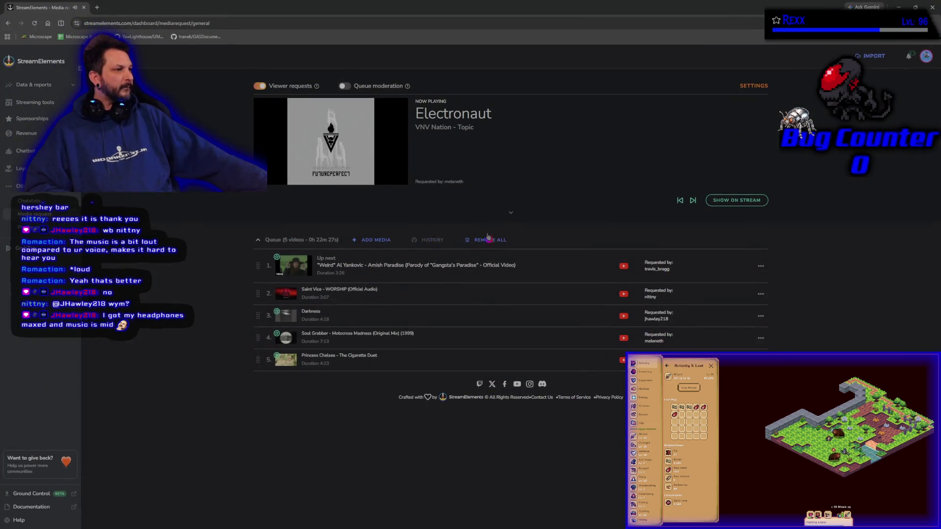
- Expand the Now Playing Electronaut thumbnail into the embedded YouTube player on the Media requests page
{"action": "left_click", "coordinate": [511, 213]}
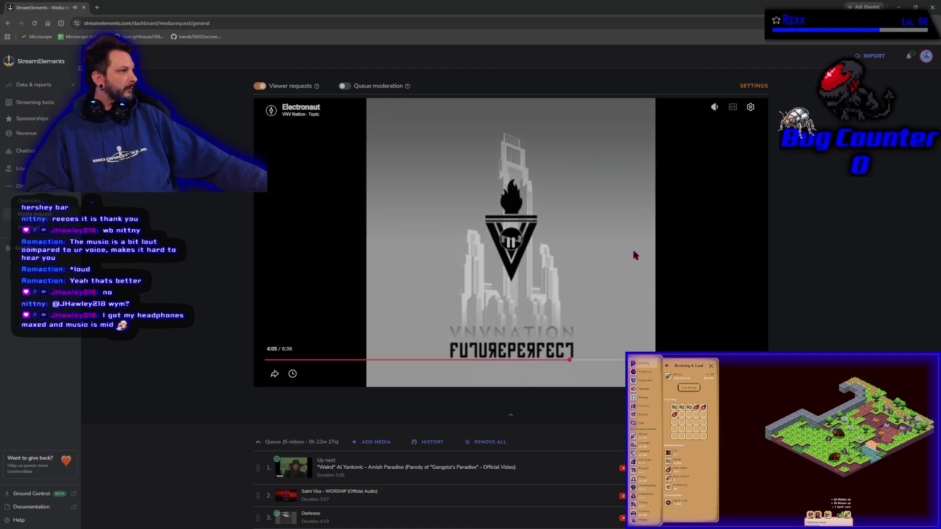
{"action": "mouse_move", "coordinate": [715, 108]}
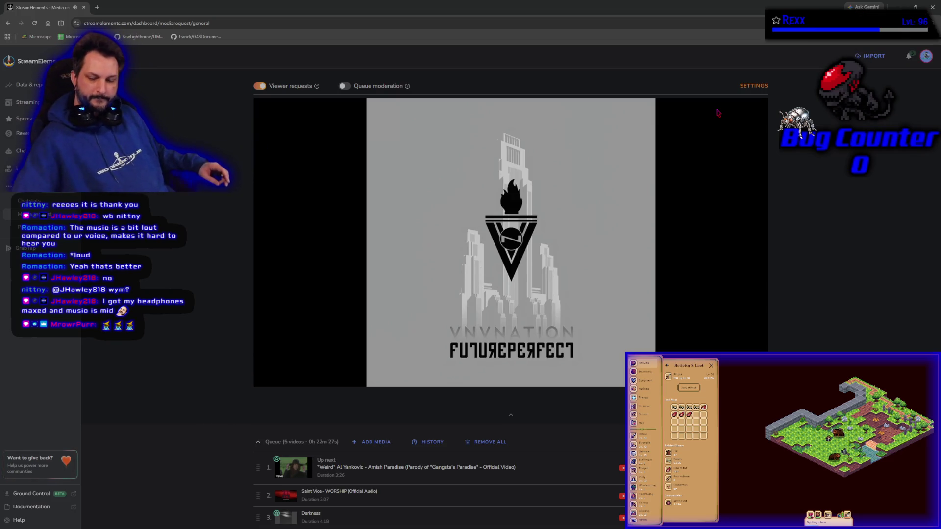
{"action": "scroll", "coordinate": [718, 113], "scroll_direction": "down", "scroll_amount": 3}
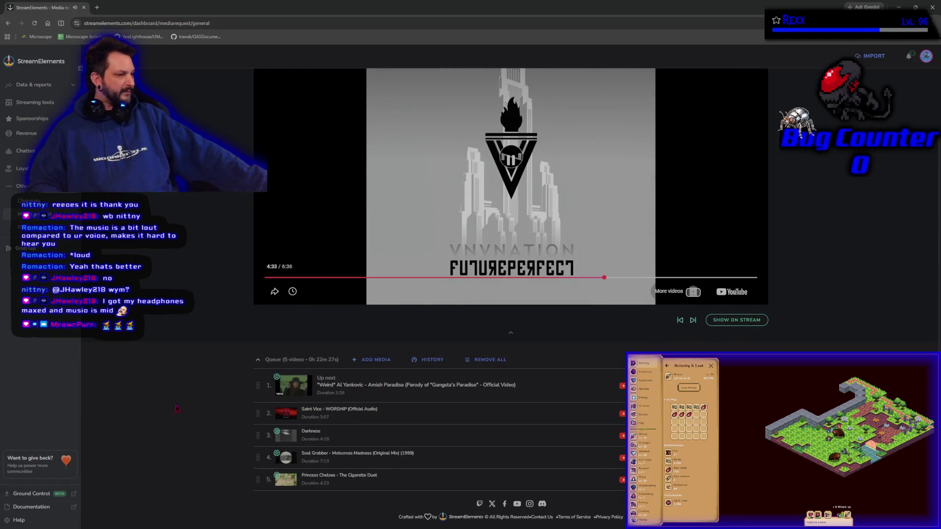
{"action": "scroll", "coordinate": [182, 417], "scroll_direction": "up", "scroll_amount": 3}
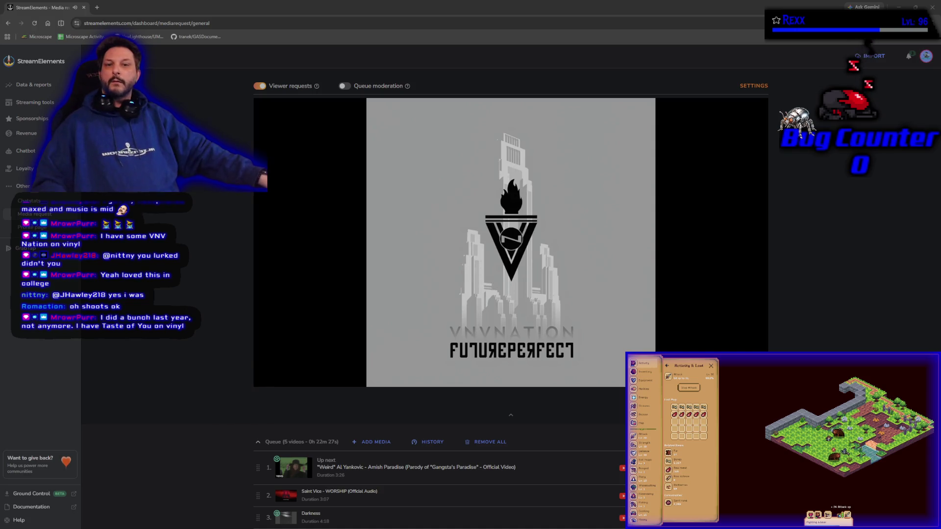
- Paste the copied YouTube link into the ADD MEDIA url field and check the URL text
{"action": "mouse_move", "coordinate": [317, 330]}
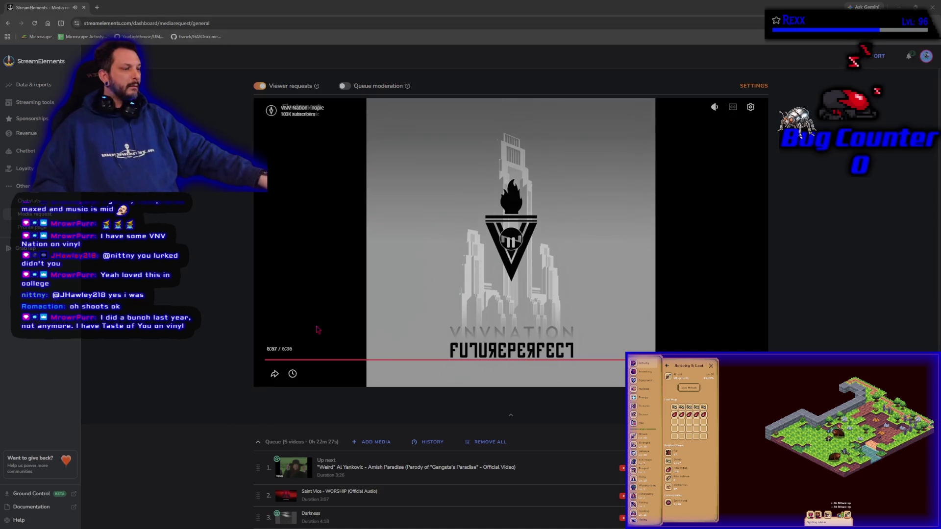
{"action": "left_click", "coordinate": [386, 440]}
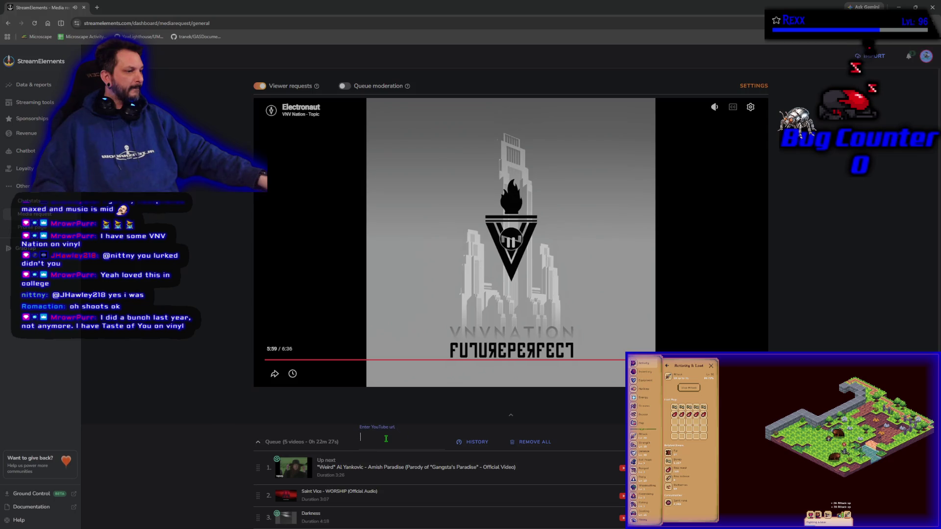
{"action": "right_click", "coordinate": [387, 439]}
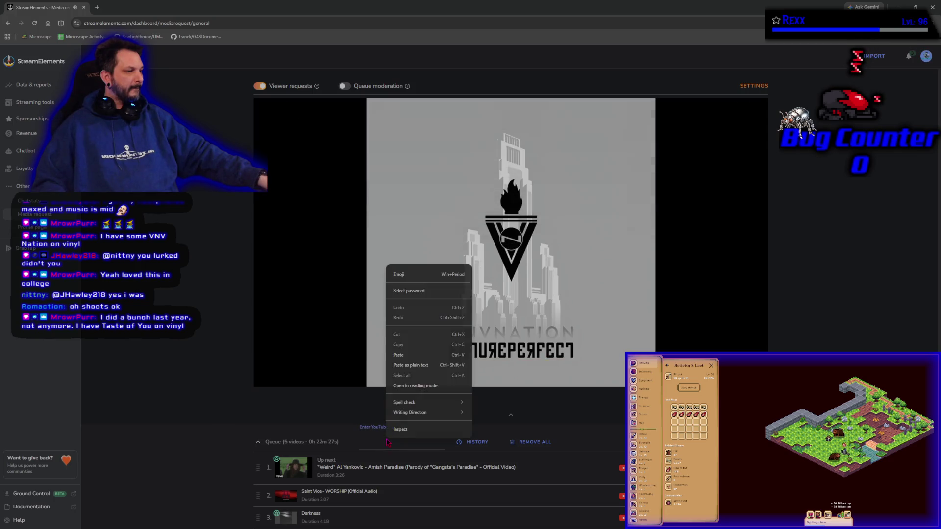
{"action": "left_click", "coordinate": [398, 356]}
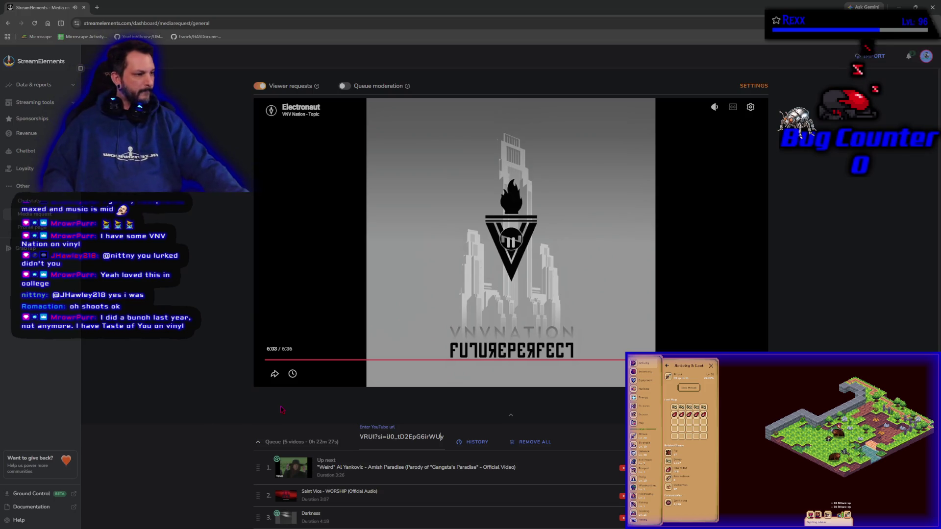
{"action": "key", "text": "Left"}
{"action": "key", "text": "Left"}
{"action": "key", "text": "Left"}
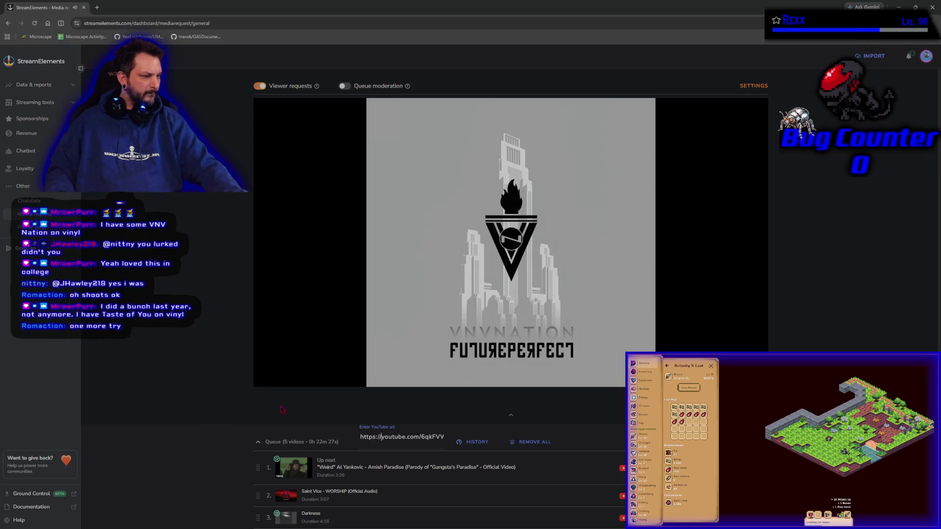
{"action": "key", "text": "Right"}
{"action": "key", "text": "Right"}
{"action": "key", "text": "Right"}
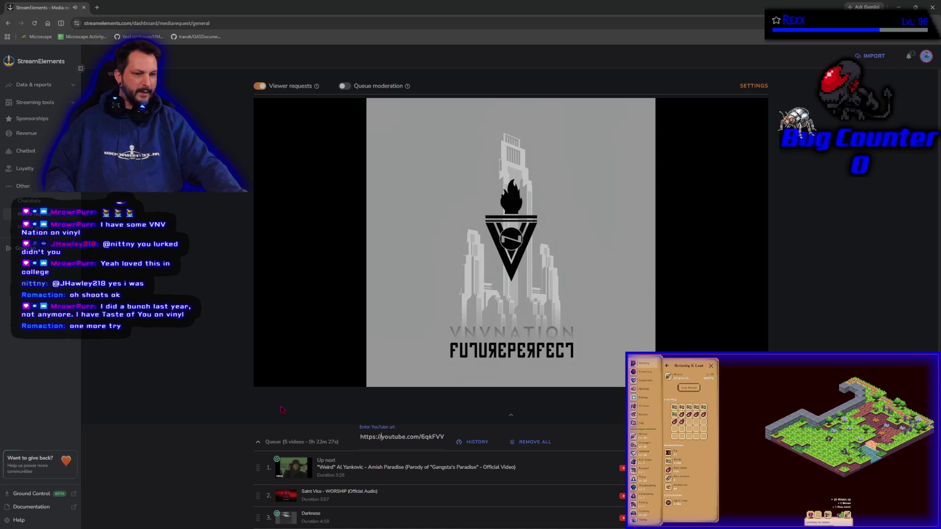